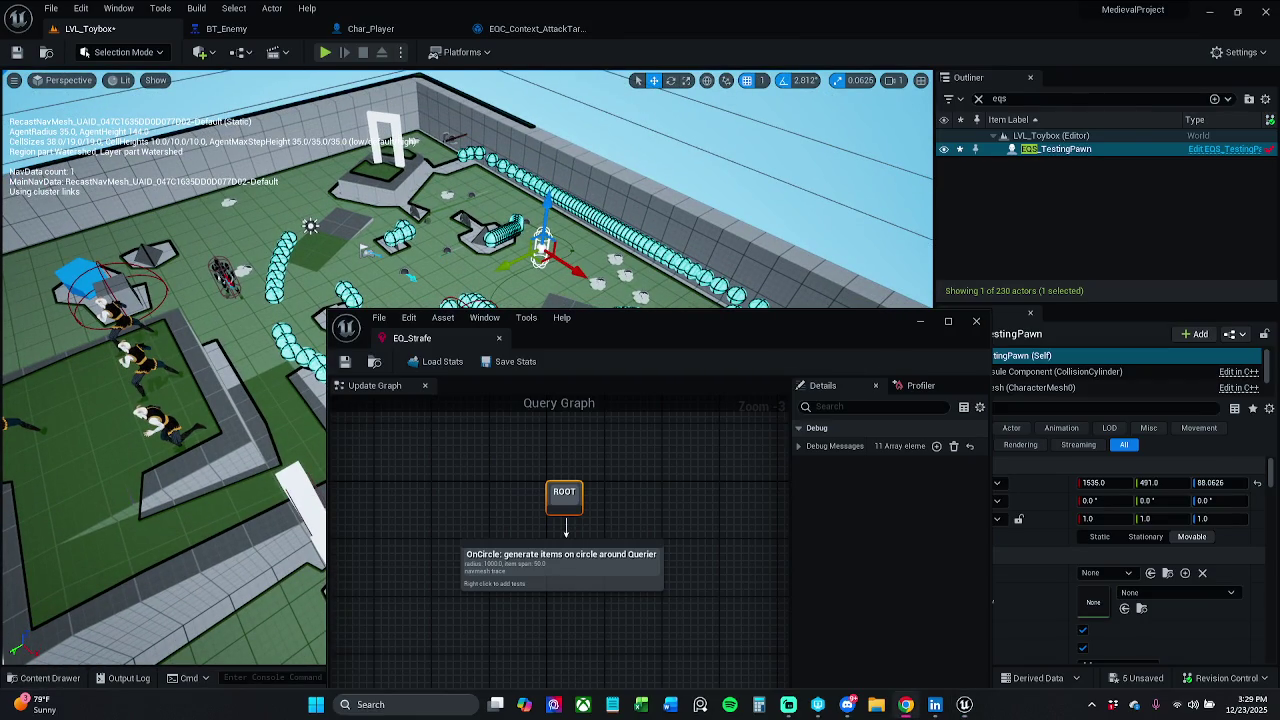
Dock the floating EQ_Strafe query window as a main editor tab and select its OnCircle generator.
left_click_drag(775, 340, 830, 185)
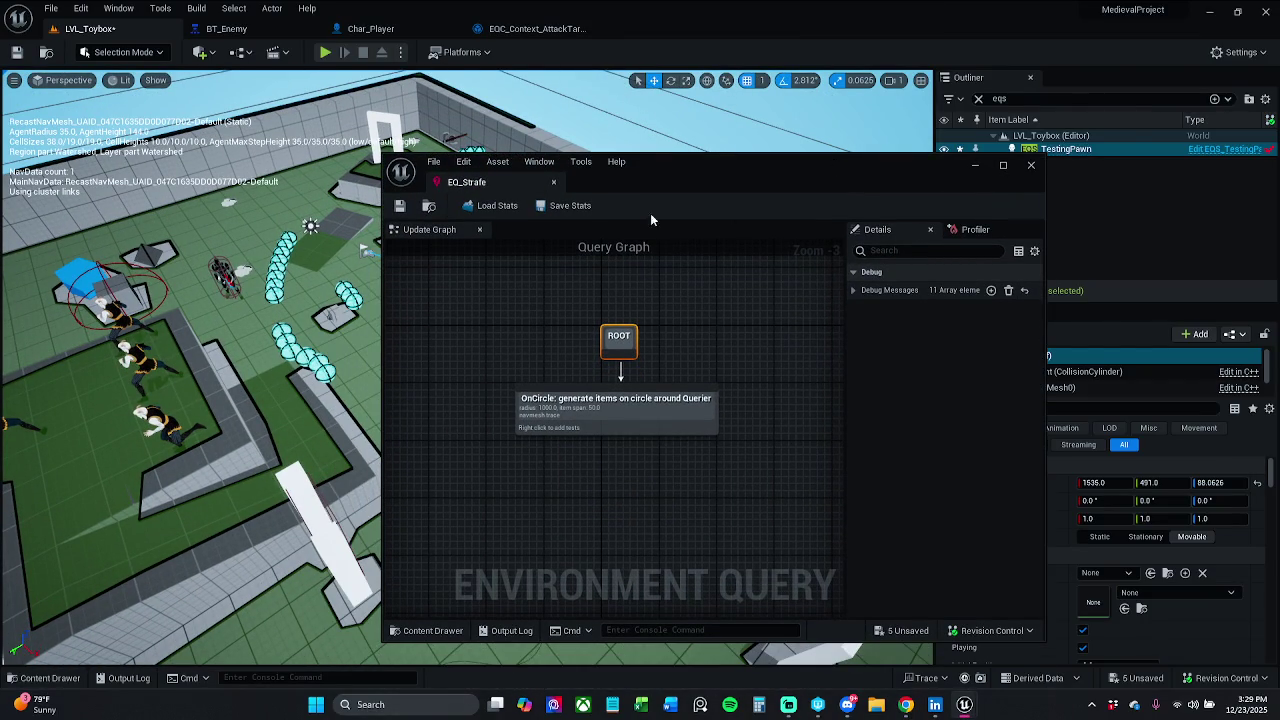
mouse_move(470, 182)
left_mouse_down()
mouse_move(700, 95)
mouse_move(668, 31)
left_mouse_up()
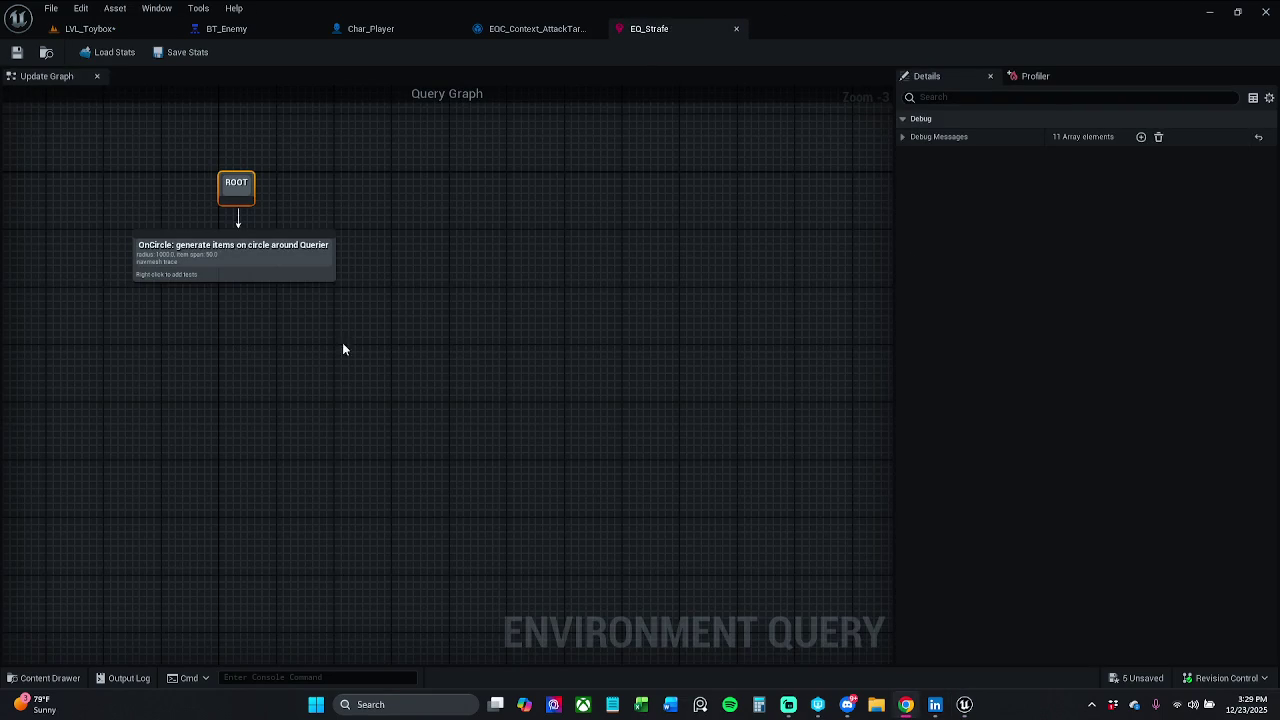
left_click(255, 250)
Give the OnCircle generator 5 points and a 150.0 radius, save EQ_Strafe, and return to LVL_Toybox.
left_click(1077, 174)
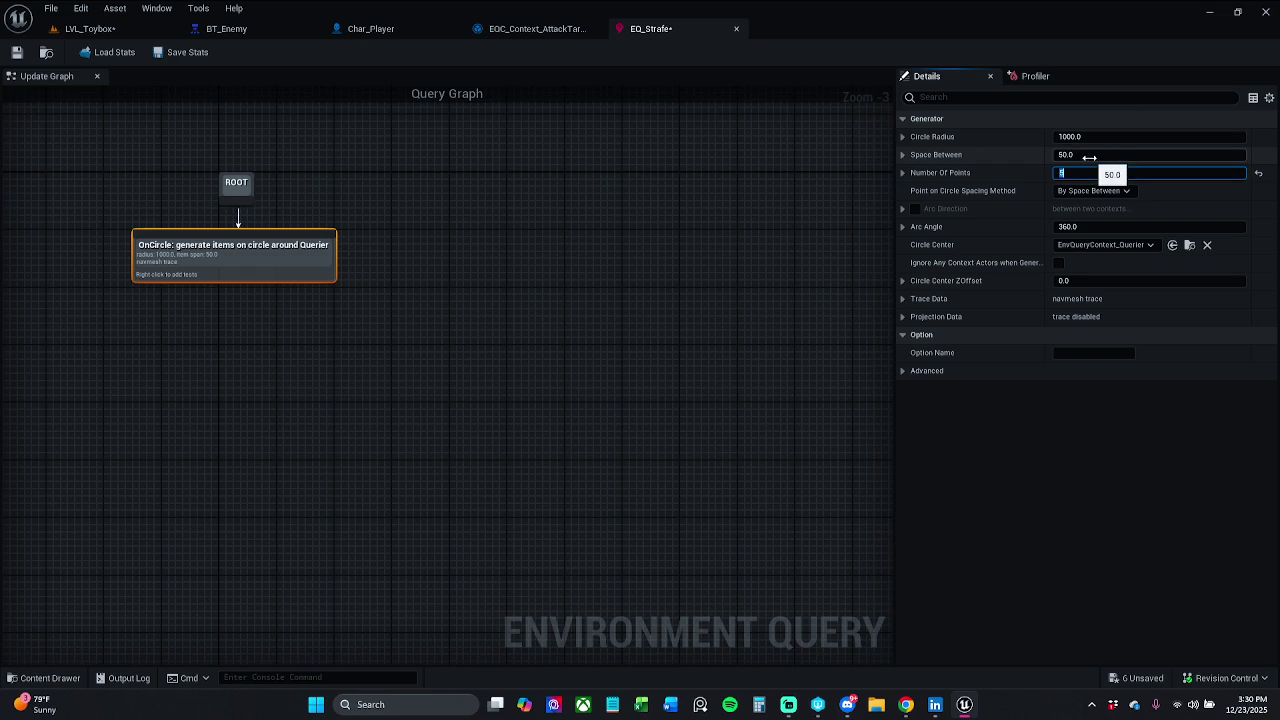
left_click(16, 52)
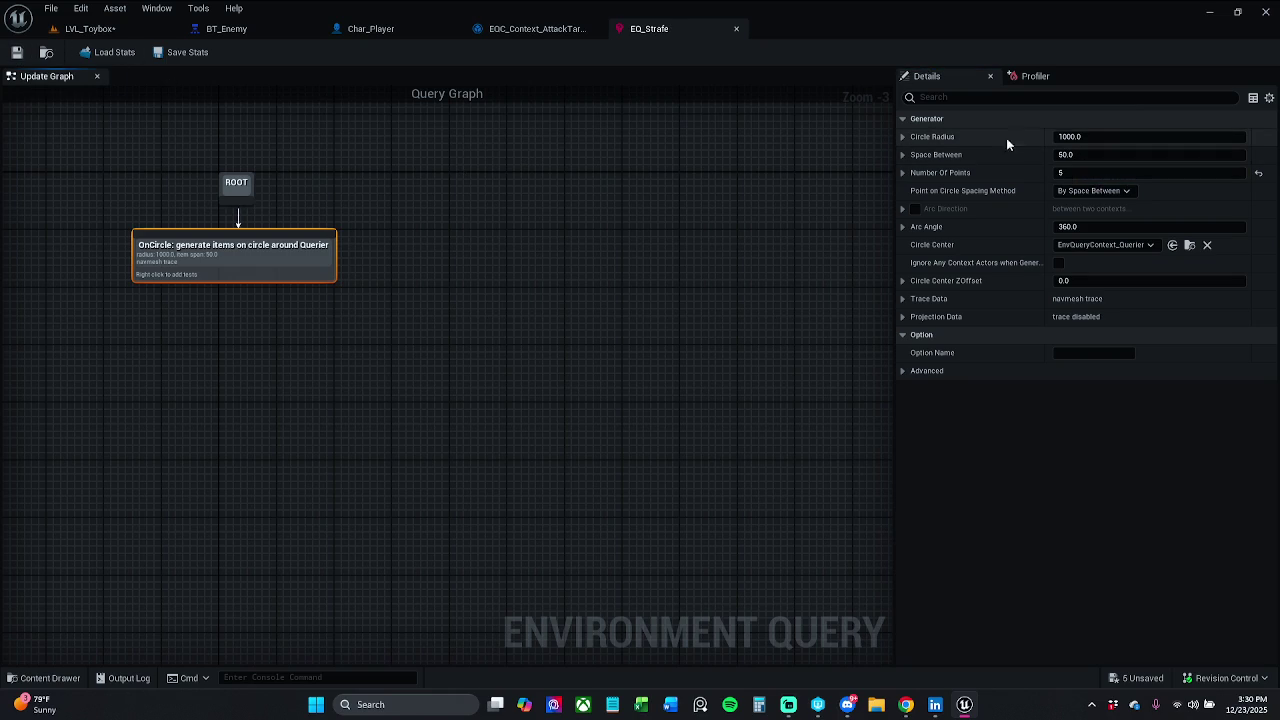
left_click(1107, 137)
type("150")
key("Return")
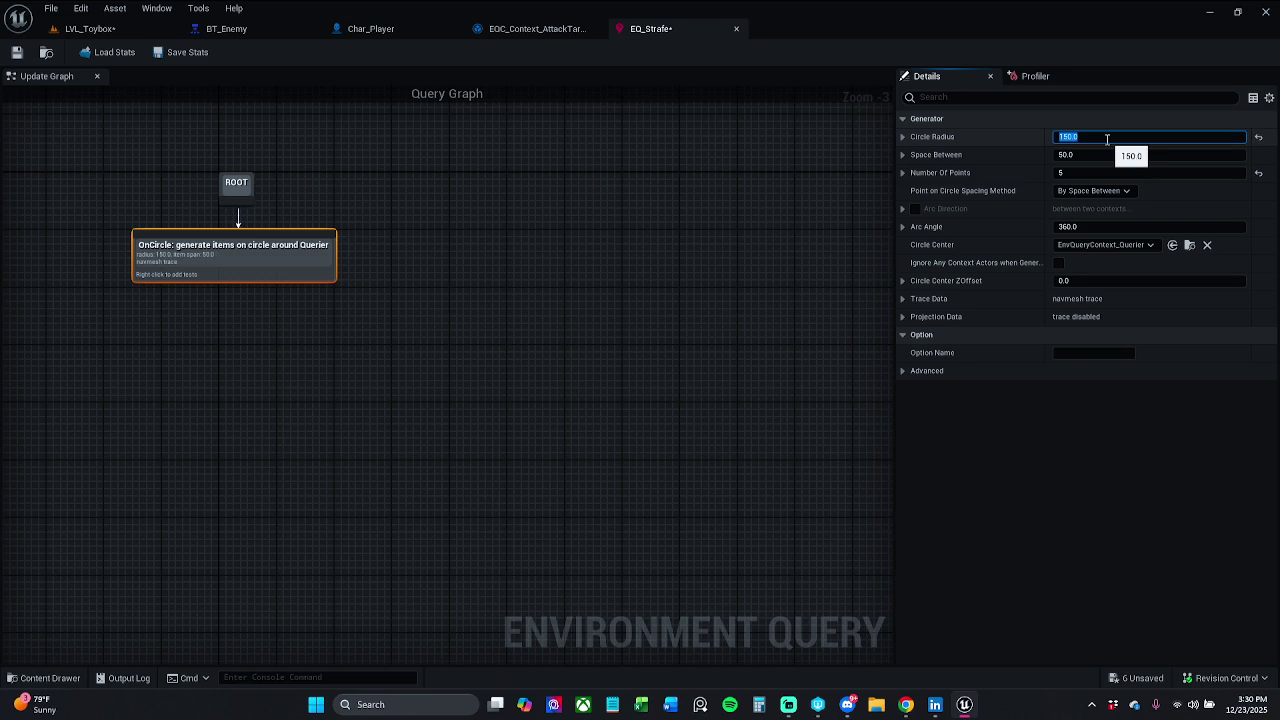
left_click(17, 52)
left_click(124, 31)
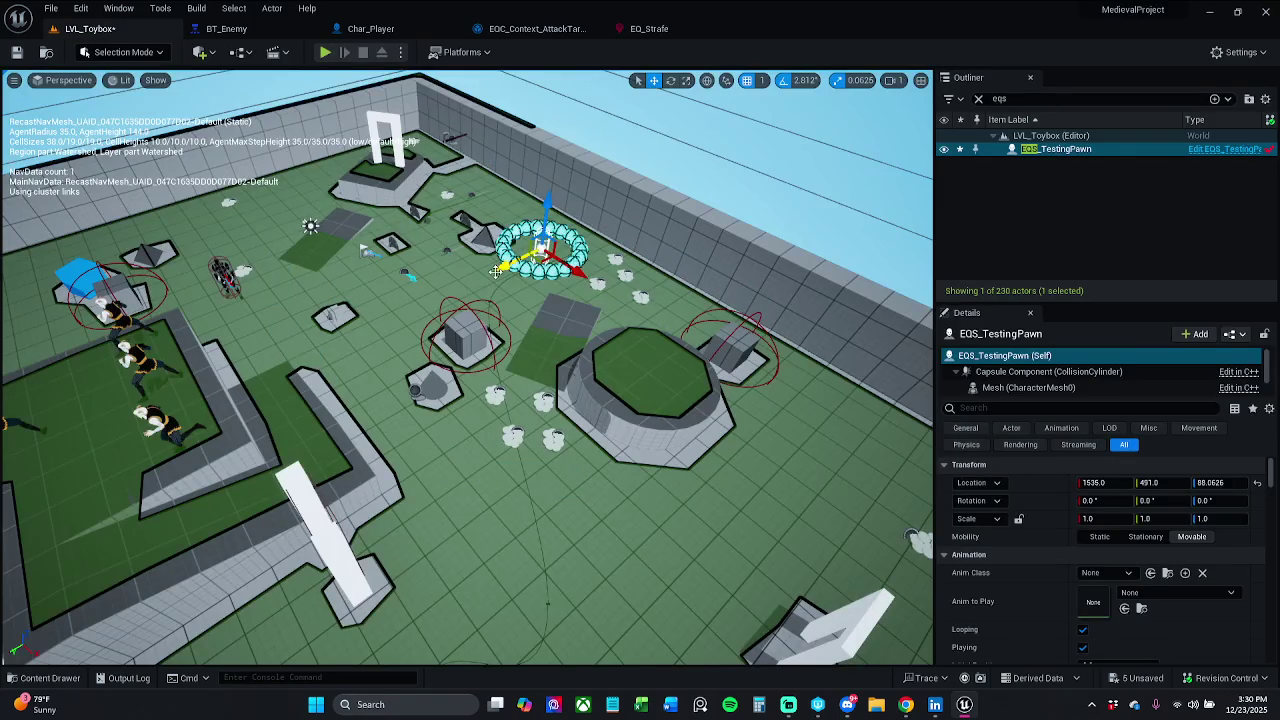
Frame the testing pawn and tilt the view down onto its query ring.
key("f")
scroll(495, 271, "up", 5)
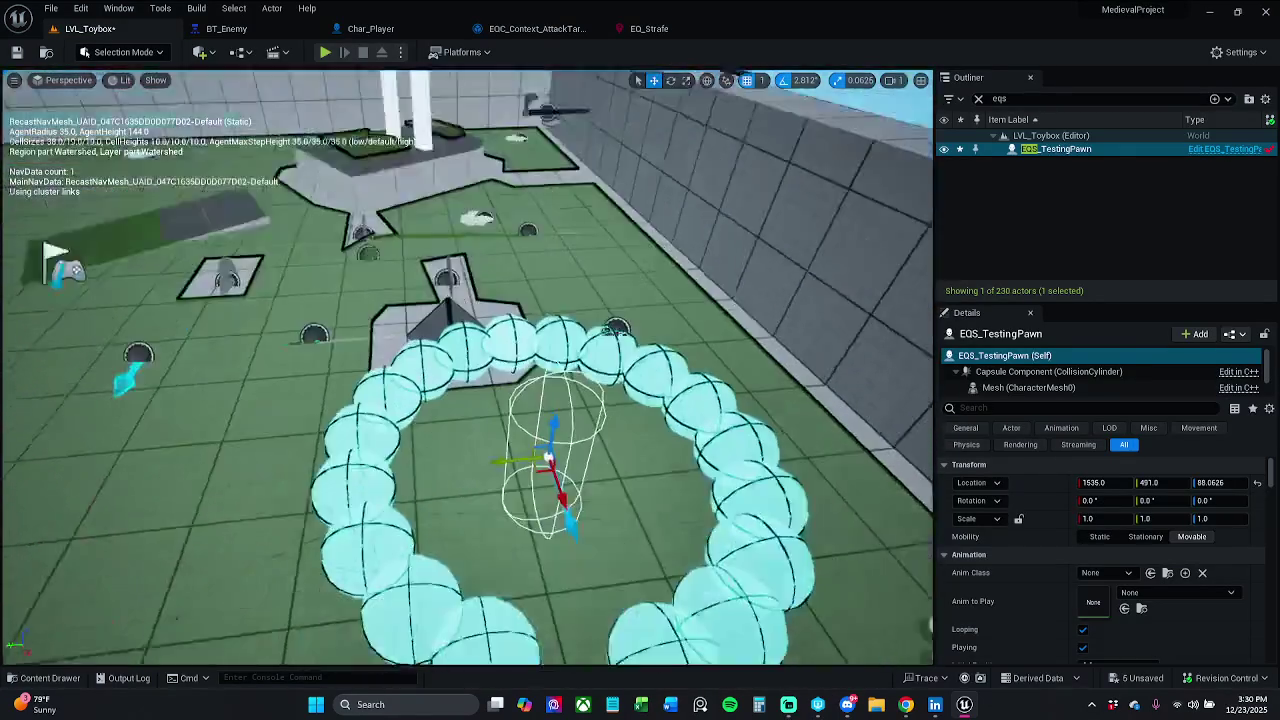
left_click_drag(468, 360, 468, 420)
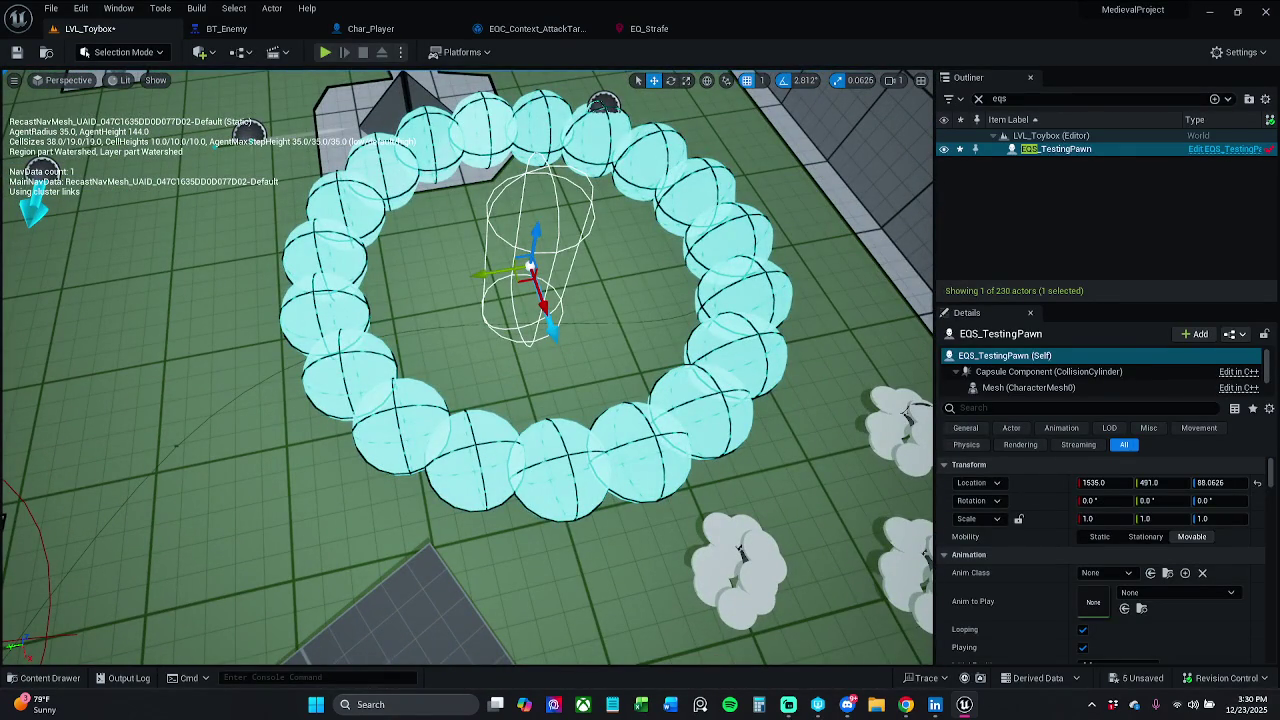
In EQ_Strafe, re-enter the OnCircle Arc Angle, leaving it at 360.0.
left_click(670, 35)
left_click(1100, 227)
type("380")
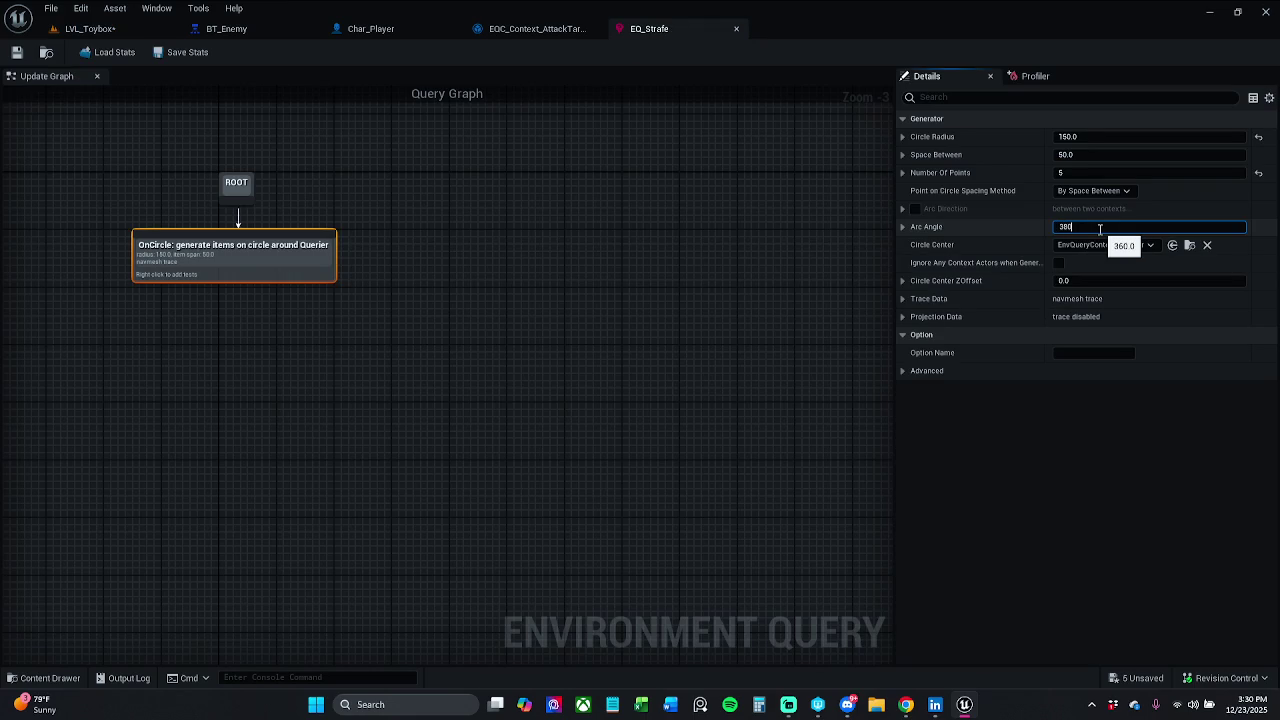
key("Return")
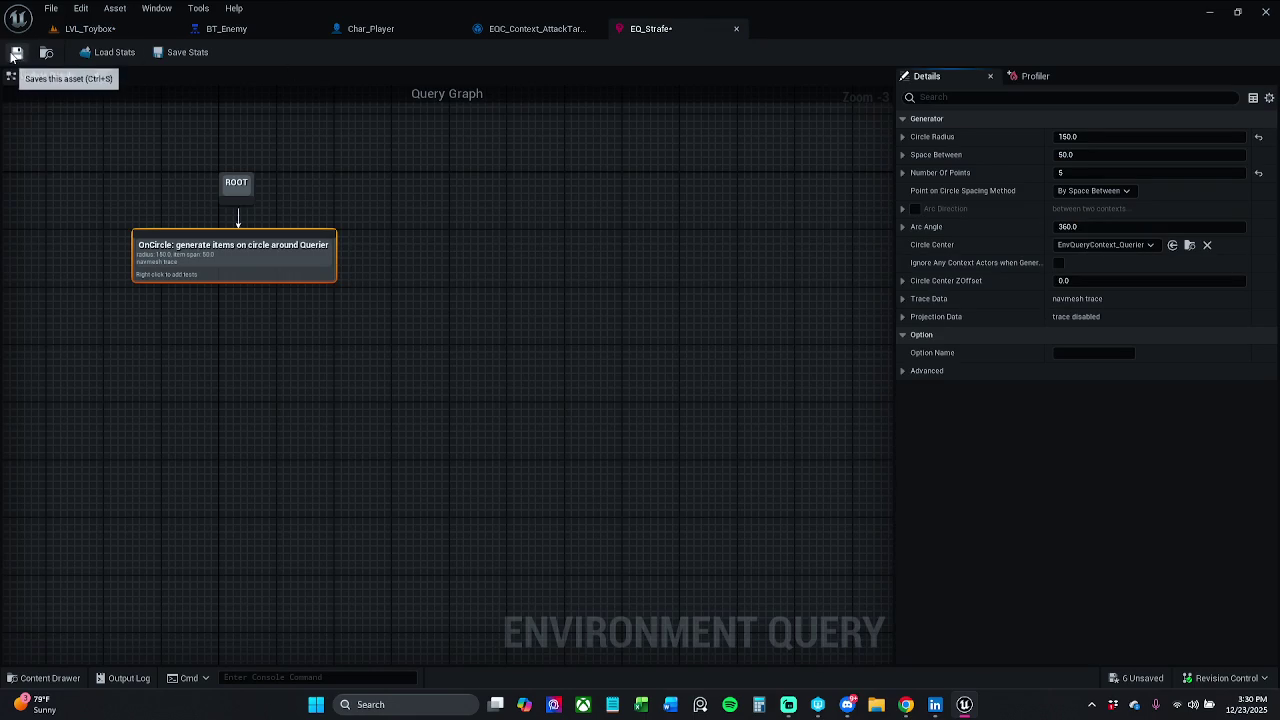
Recheck the testing pawn's sphere ring in the level, then return to the EQ_Strafe graph.
left_click(88, 29)
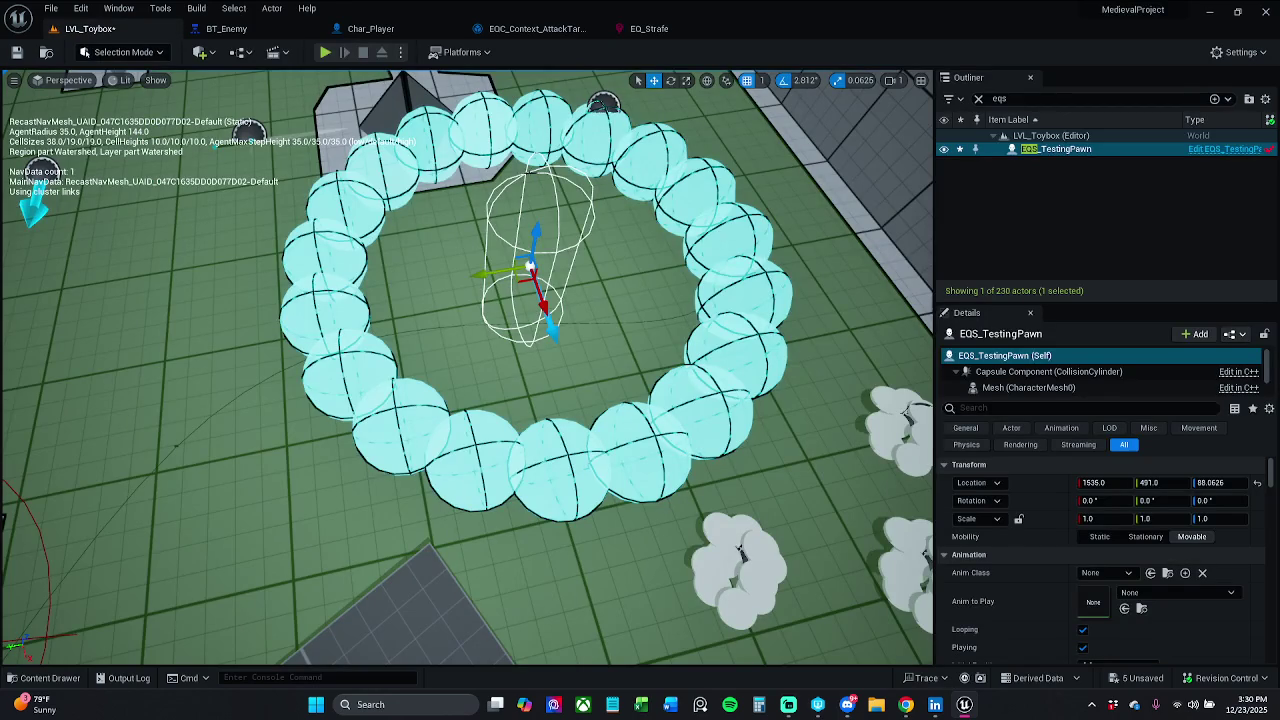
key("f")
left_click(663, 30)
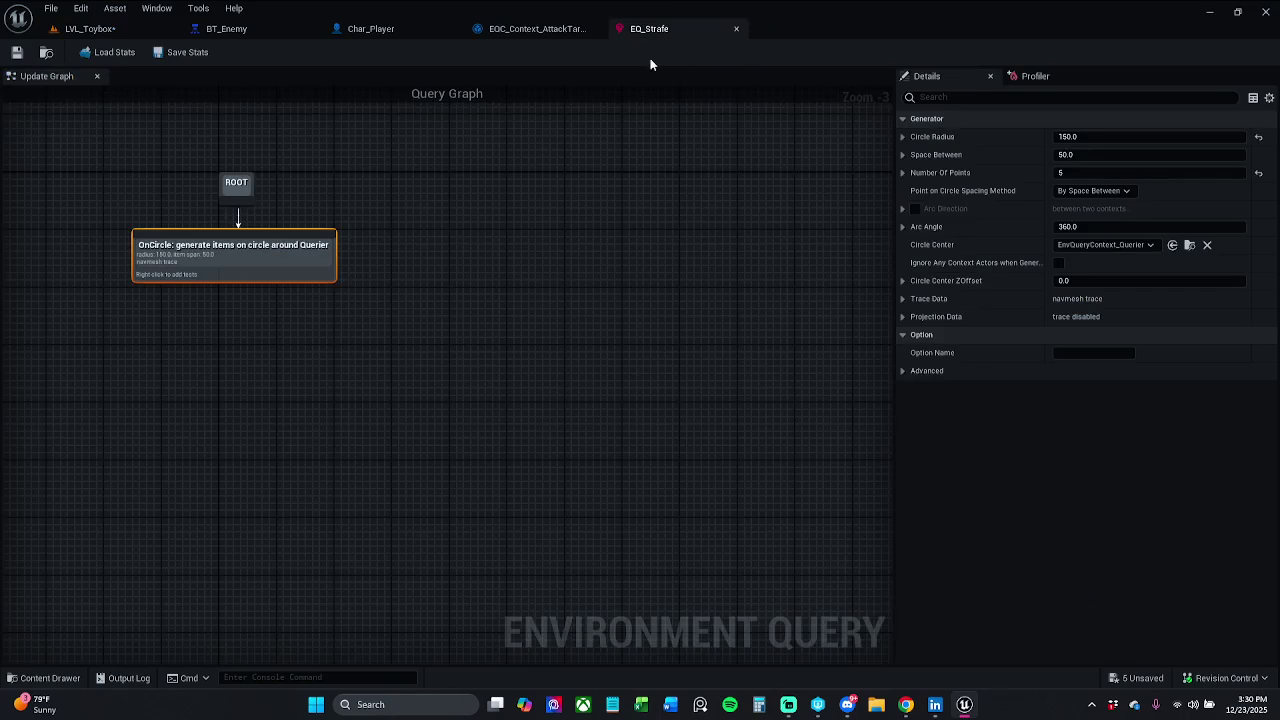
Try an arc angle of 40, undo back to 360.0, and inspect the Arc Angle data binding options unchanged.
left_click(1092, 227)
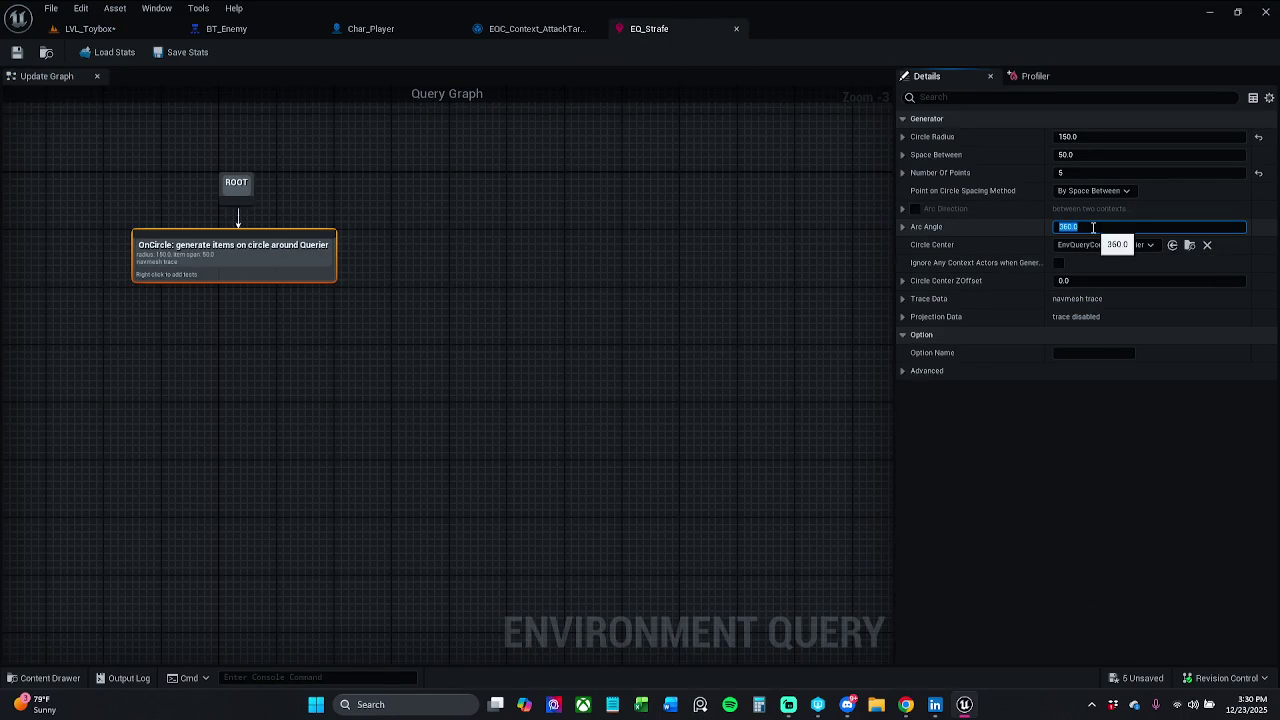
type("40")
key("Return")
key("ctrl+z")
left_click(902, 226)
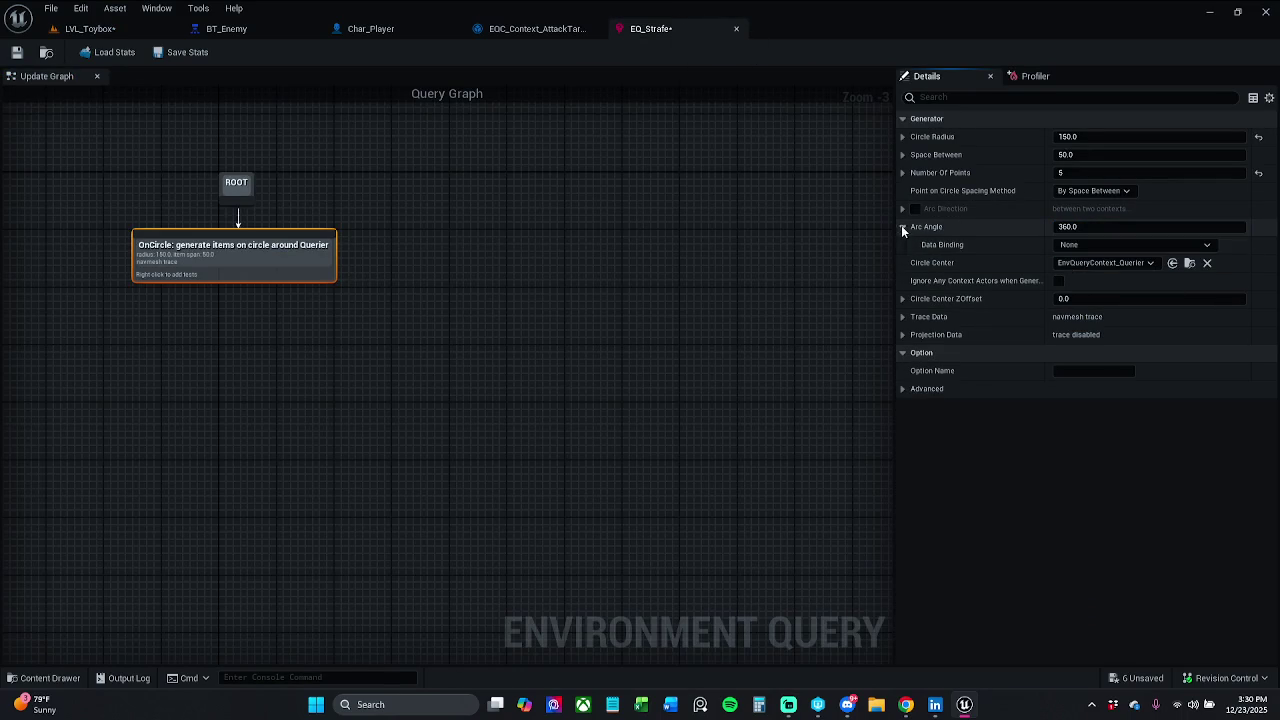
left_click(1137, 245)
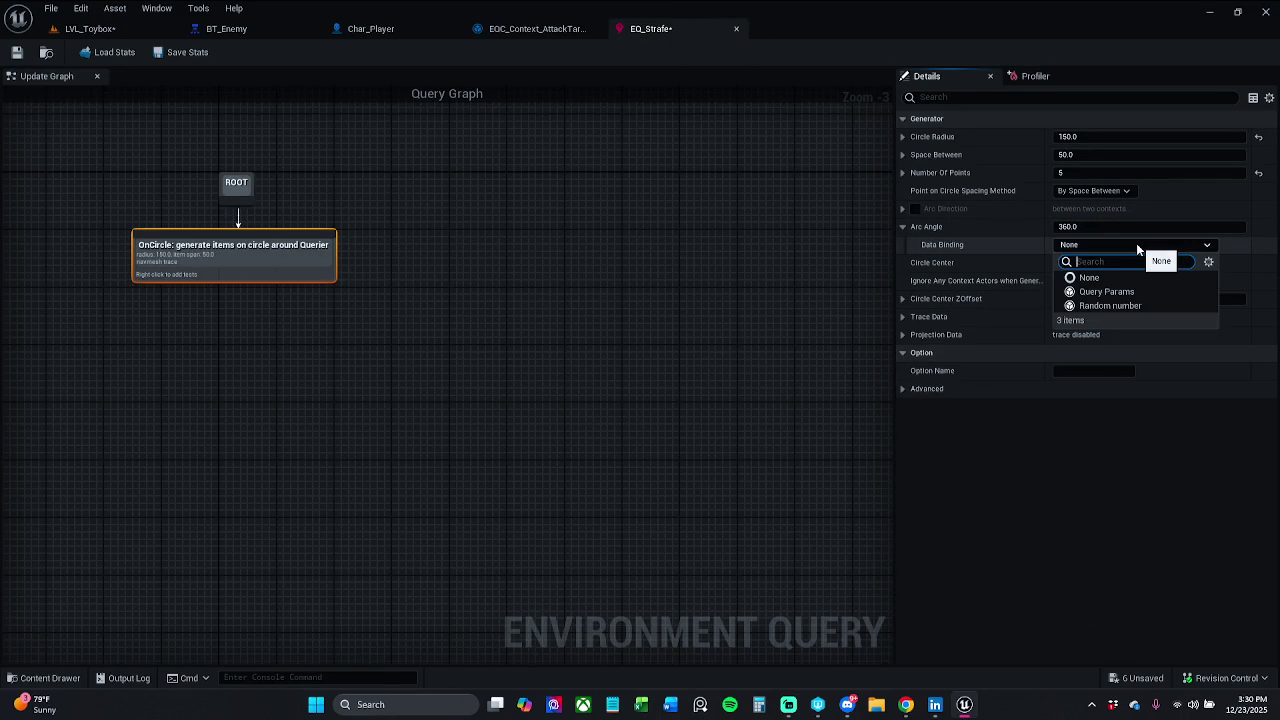
left_click(1137, 248)
left_click(902, 227)
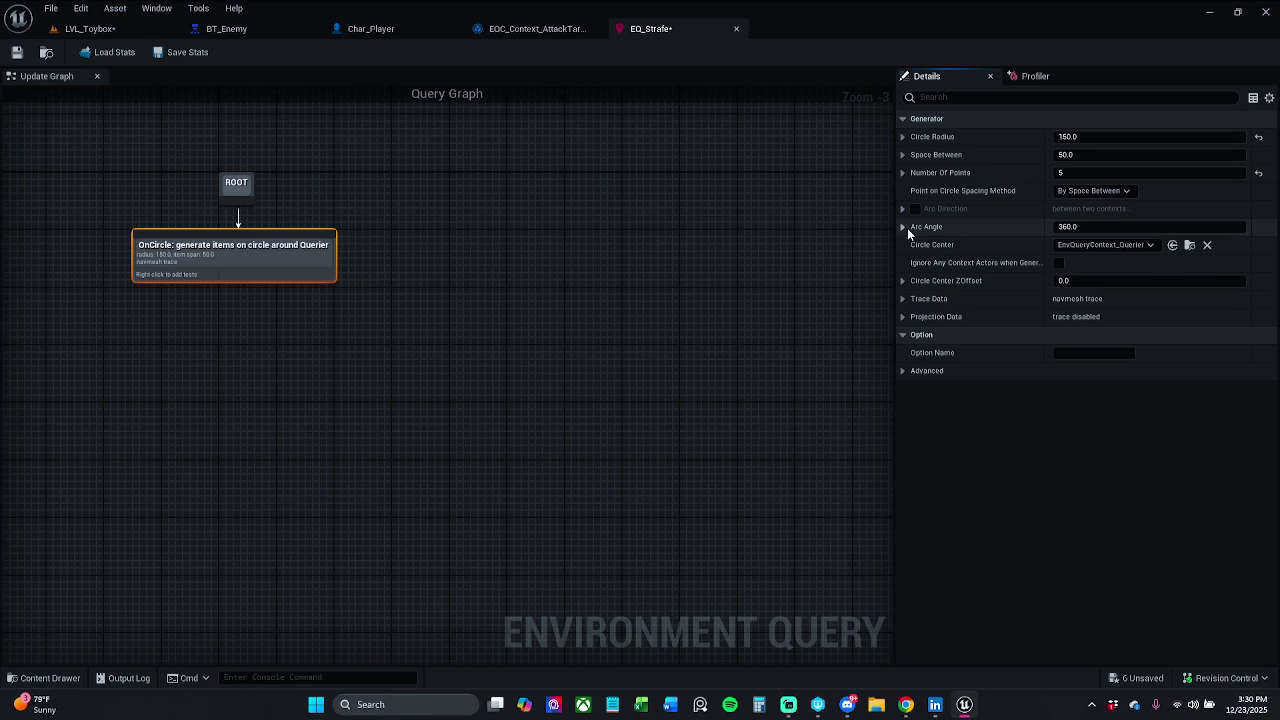
Set the circle radius to 300.0, save EQ_Strafe, and view the wider ring in LVL_Toybox.
left_click(1129, 141)
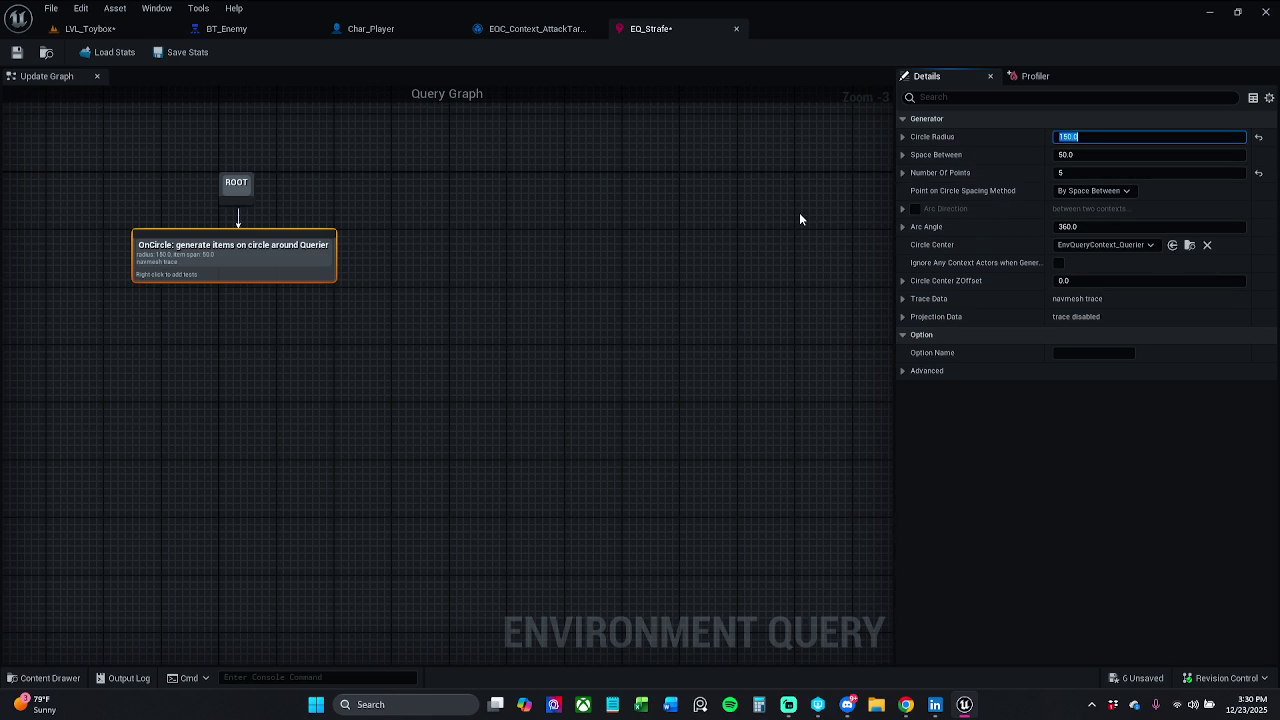
type("300")
key("Return")
left_click(30, 50)
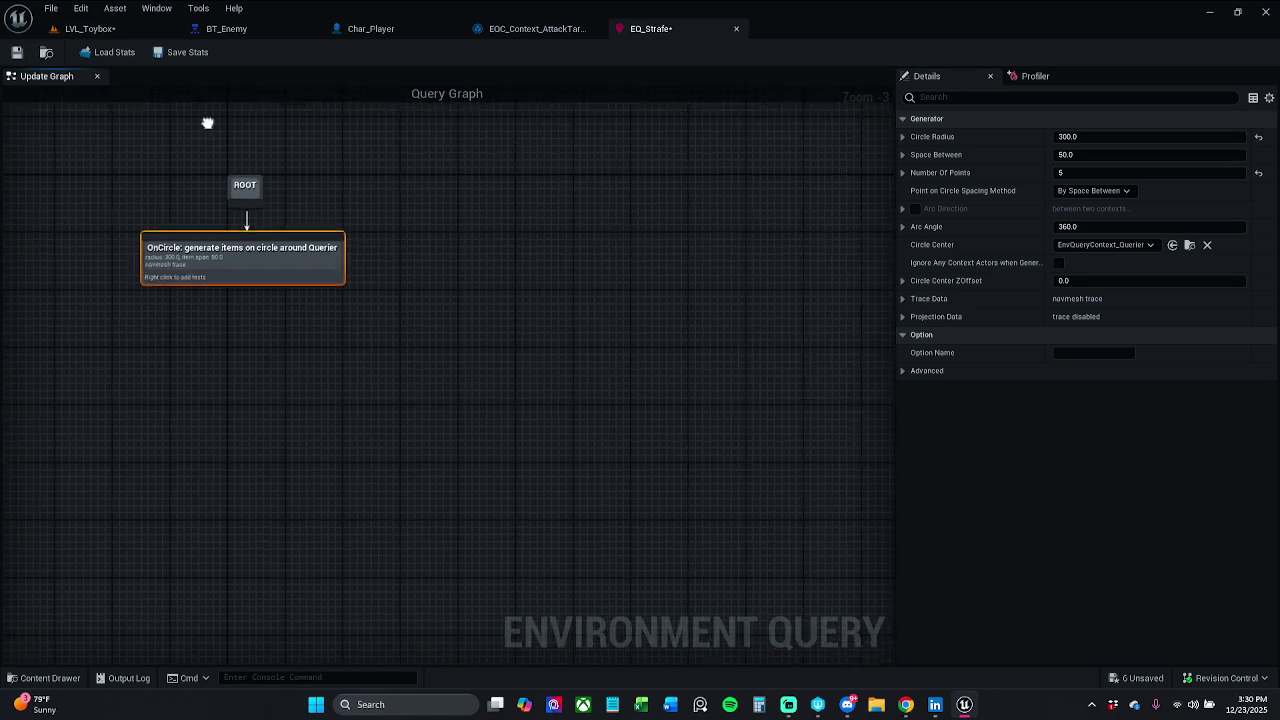
left_click(16, 52)
left_click(166, 24)
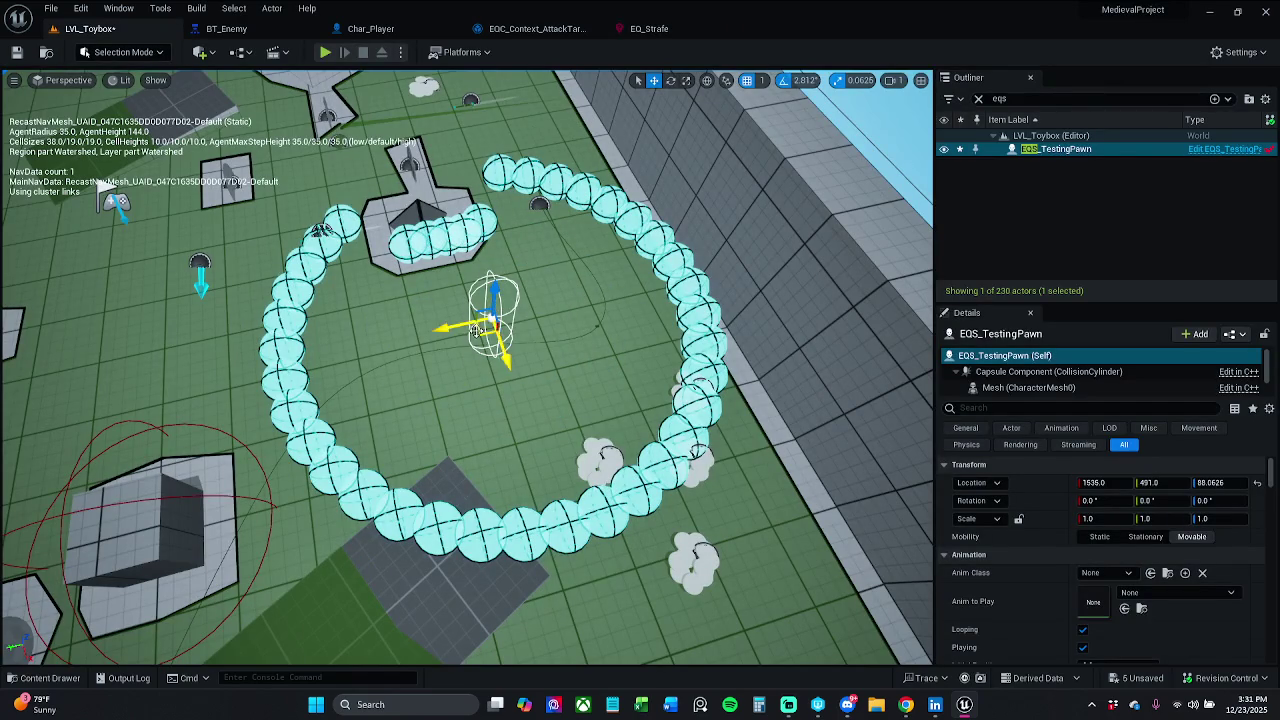
Move the testing pawn down and right, then find the player start with an Outliner search for 'pl'.
mouse_move(488, 322)
left_mouse_down()
mouse_move(492, 404)
mouse_move(518, 398)
mouse_move(510, 408)
left_mouse_up()
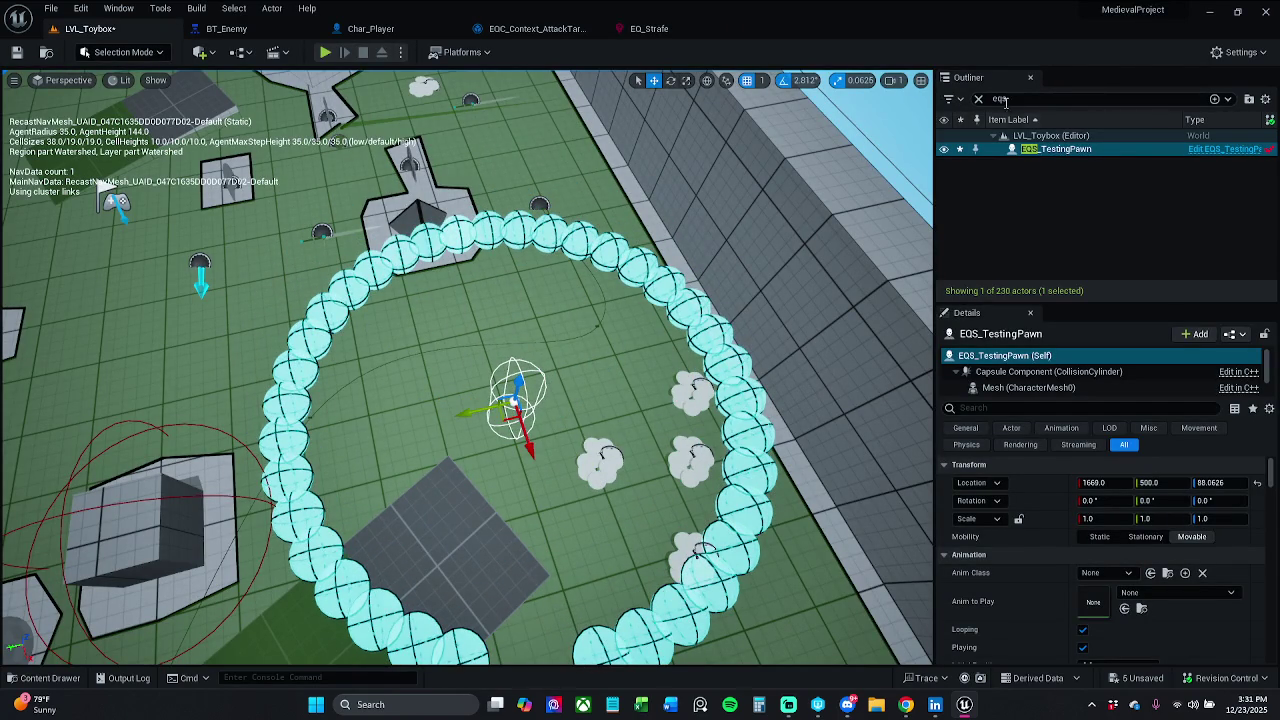
key("Escape")
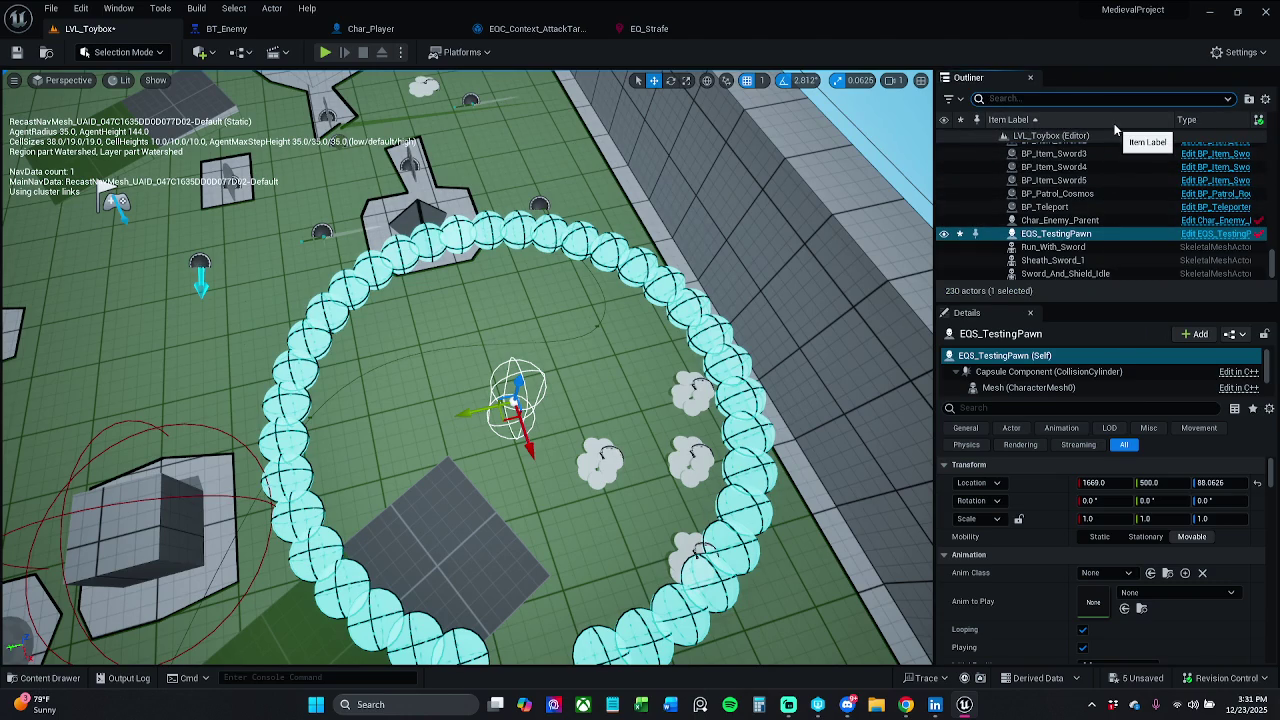
type("pl")
double_click(1068, 202)
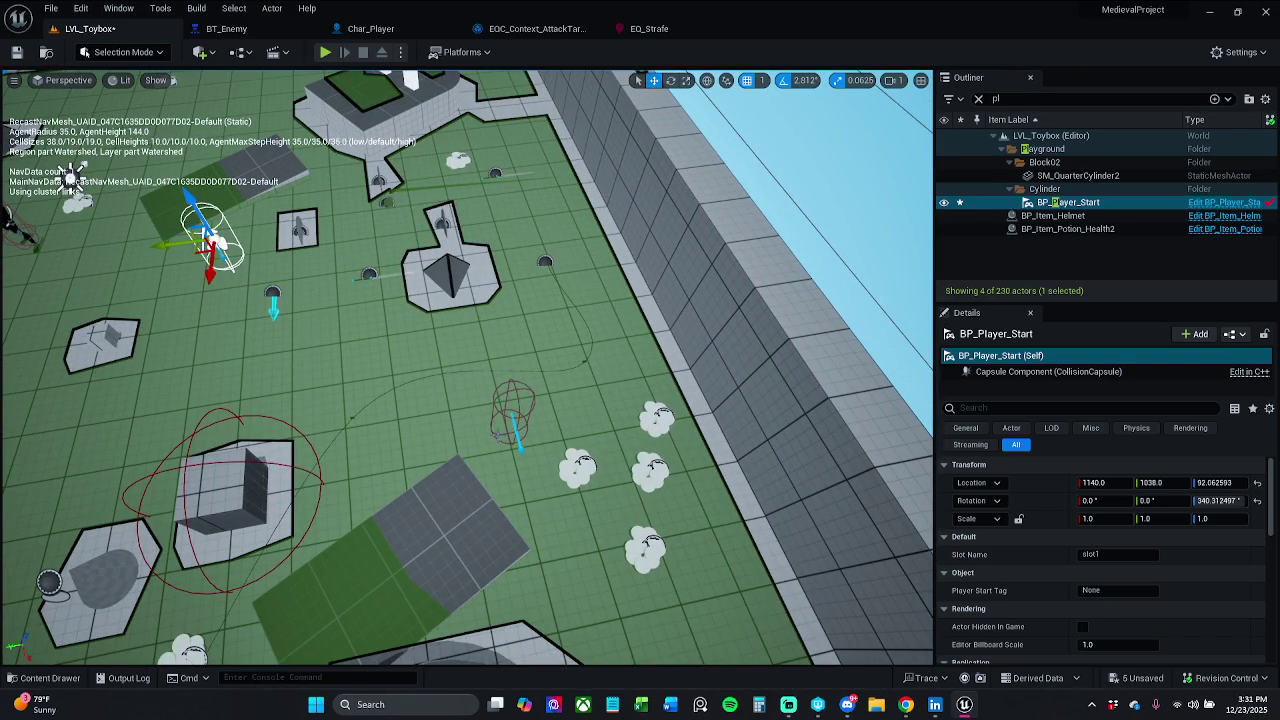
Reselect the EQS testing pawn, review its Details, clear the Outliner filter, and return to EQ_Strafe.
left_click(508, 438)
left_click(514, 426)
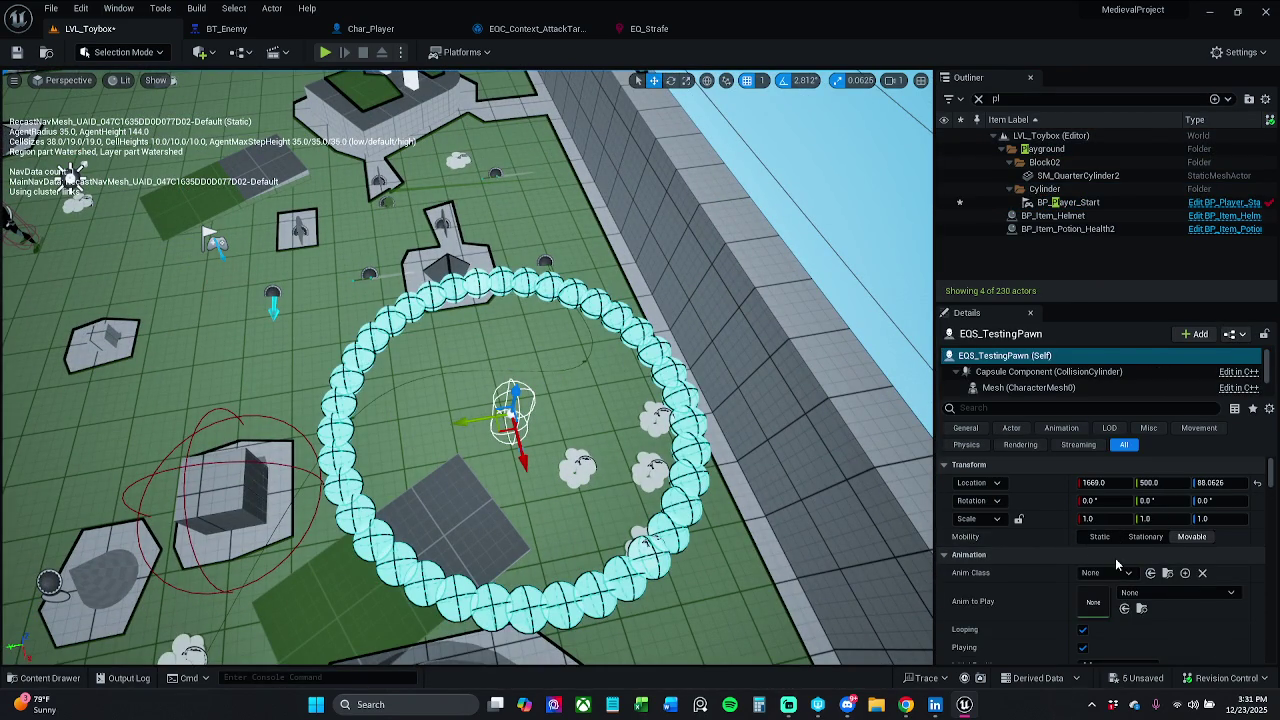
scroll(1143, 566, "down", 5)
scroll(1172, 583, "down", 3)
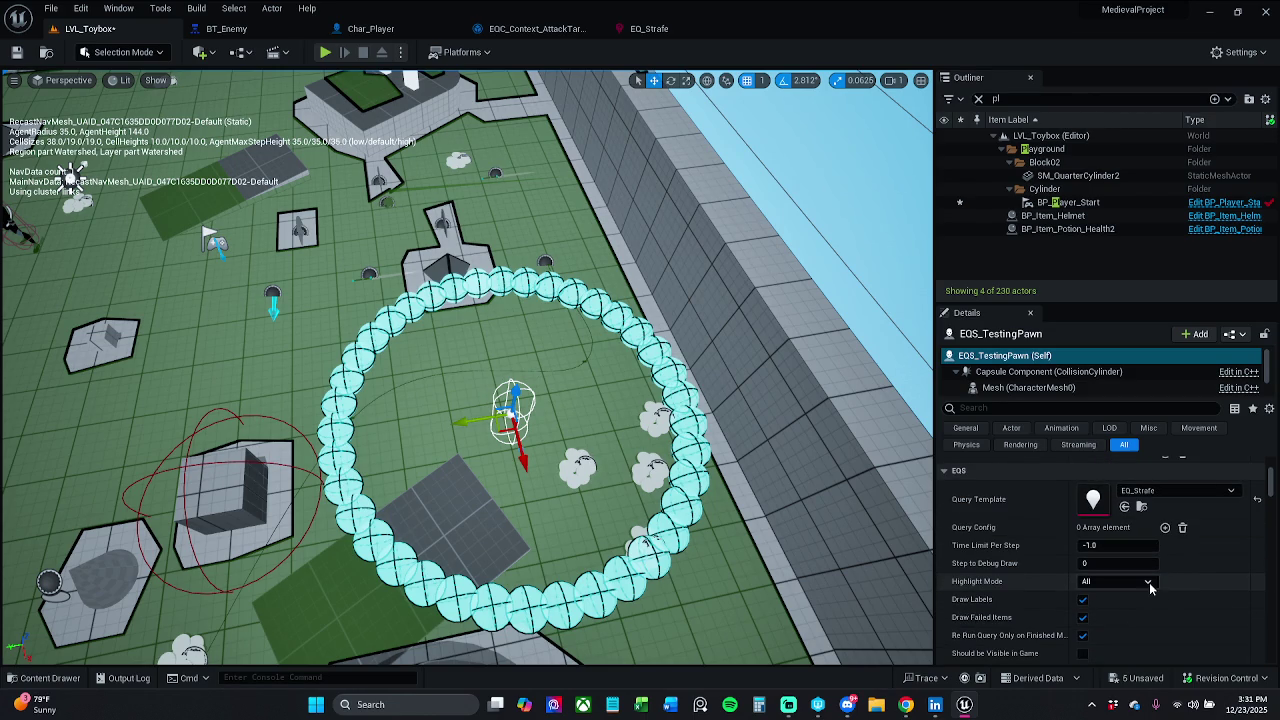
scroll(1156, 582, "down", 2)
scroll(1168, 588, "up", 1)
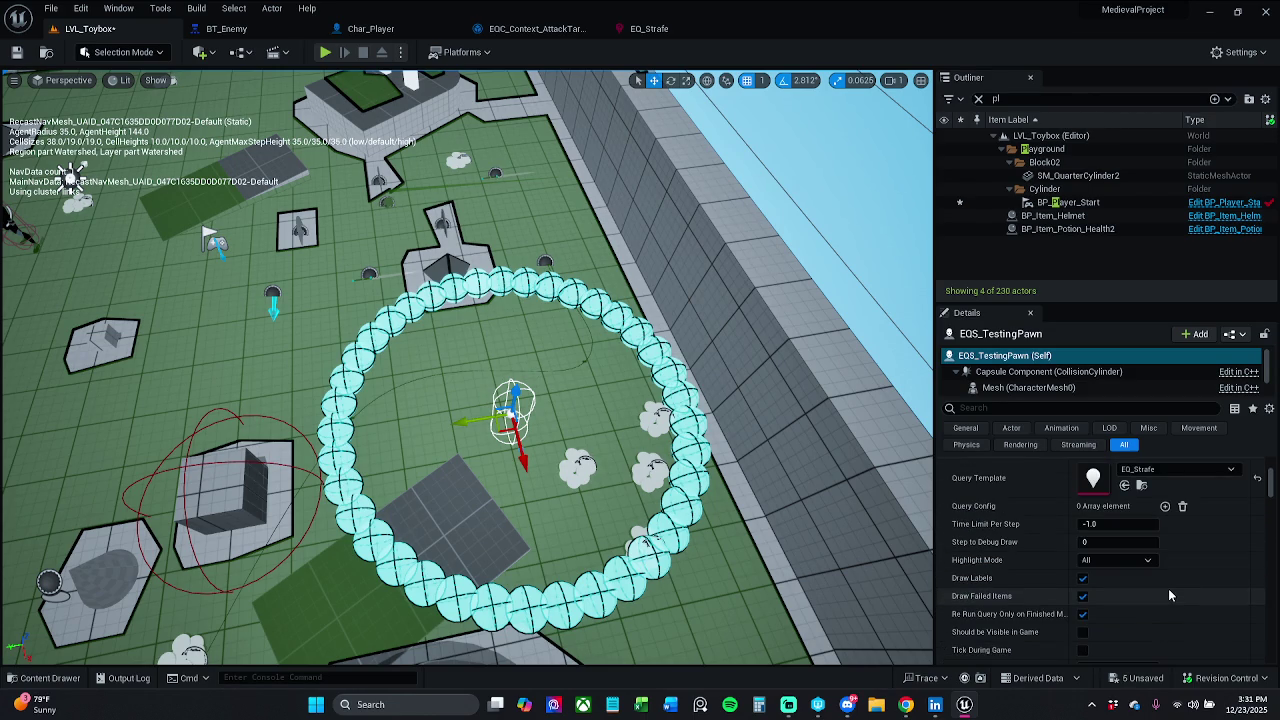
scroll(1168, 590, "up", 5)
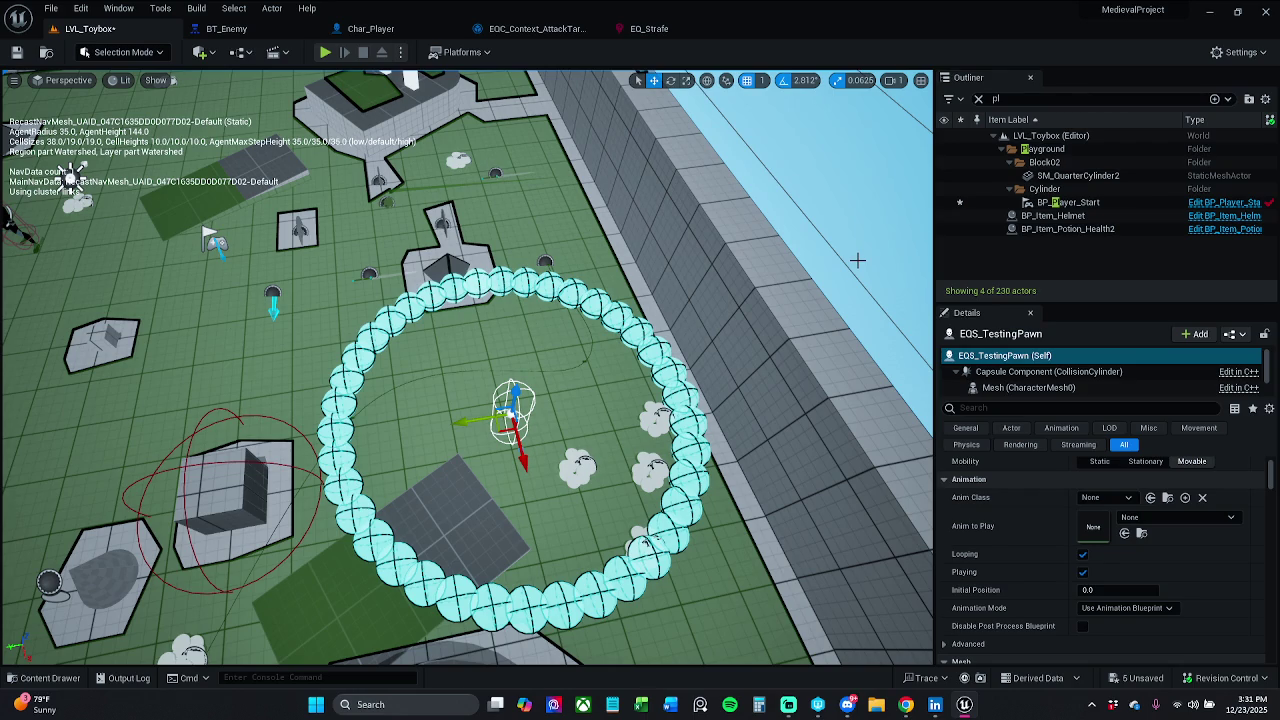
left_click(979, 99)
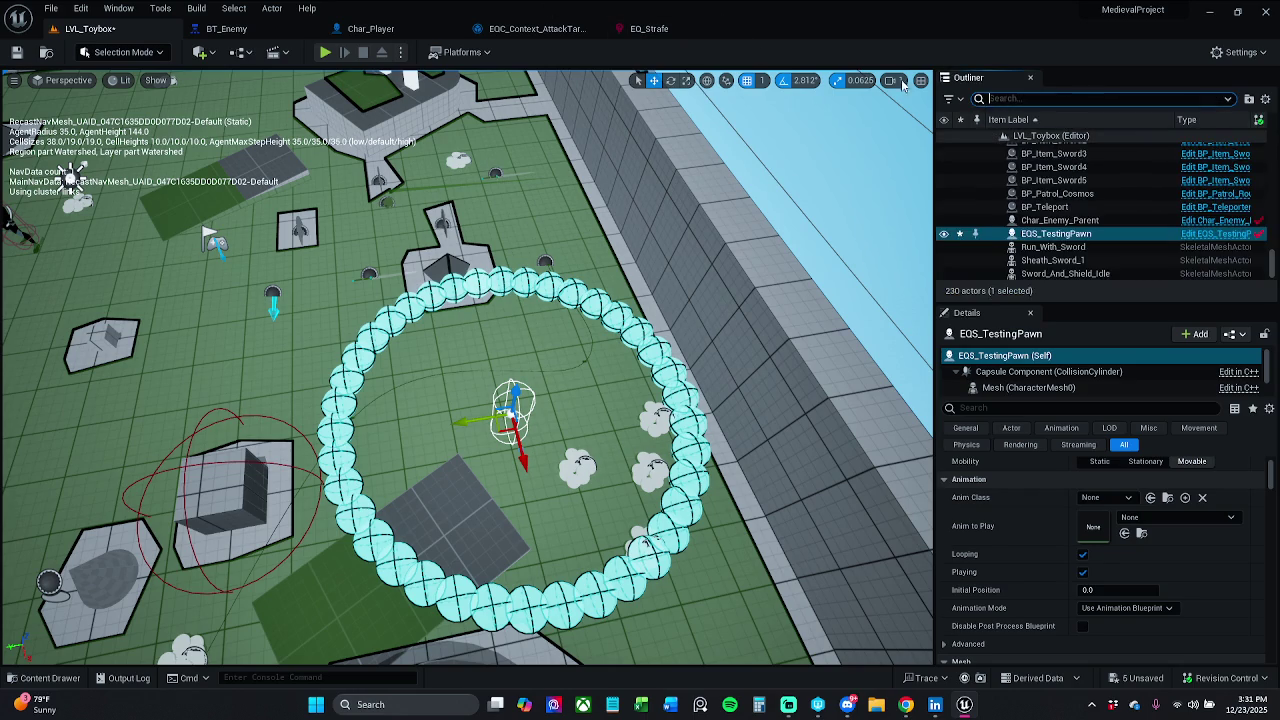
left_click(652, 30)
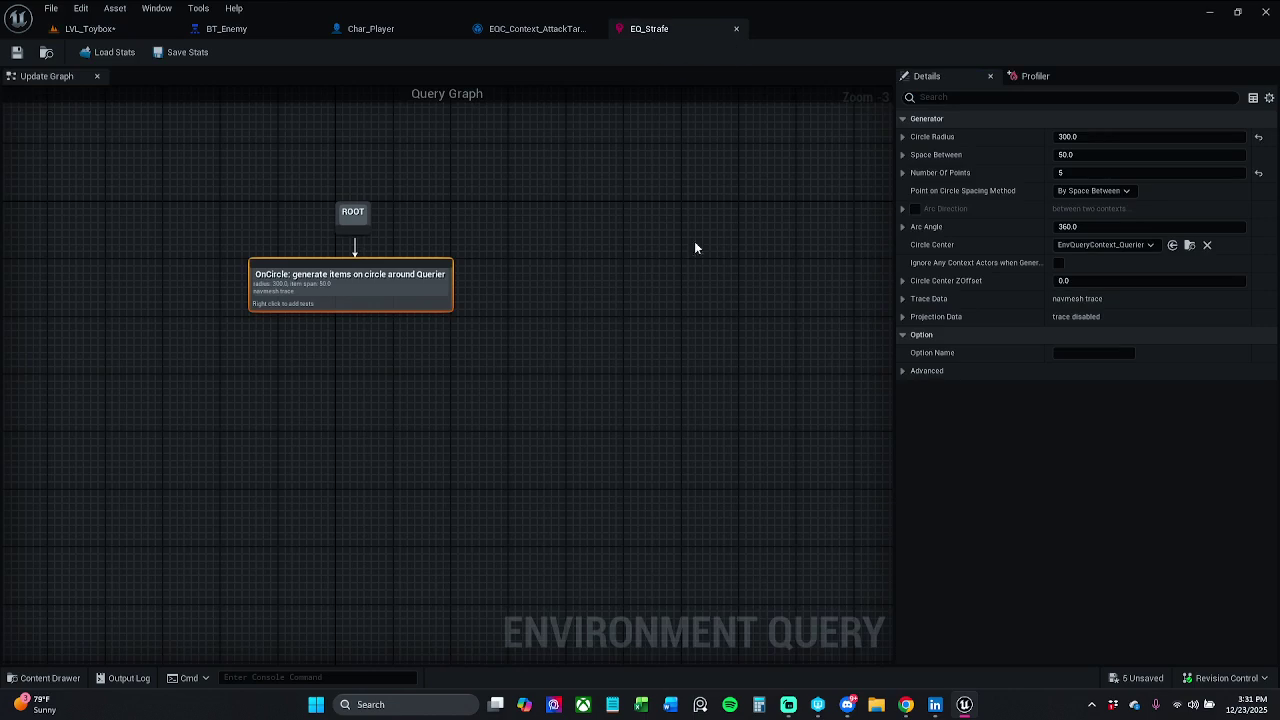
Try 10 circle points in EQ_Strafe, saving and previewing the points in the level.
left_click(1115, 175)
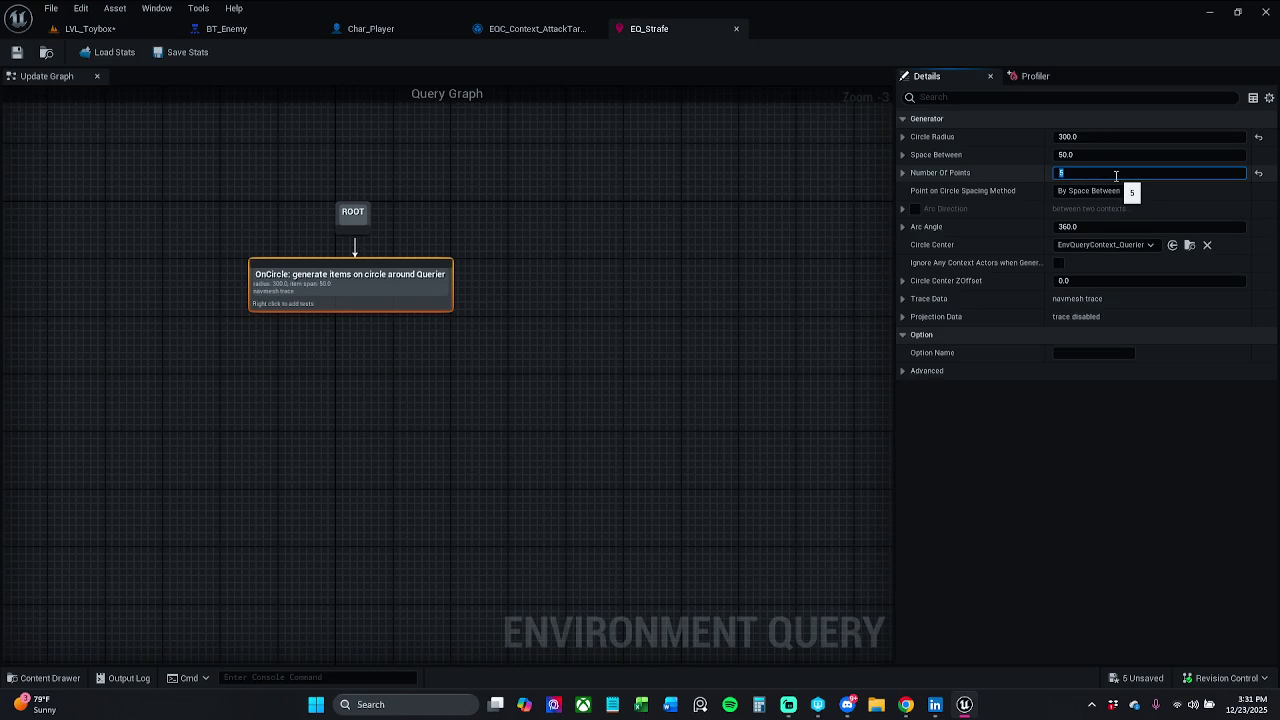
type("1")
left_click(17, 52)
left_click(84, 30)
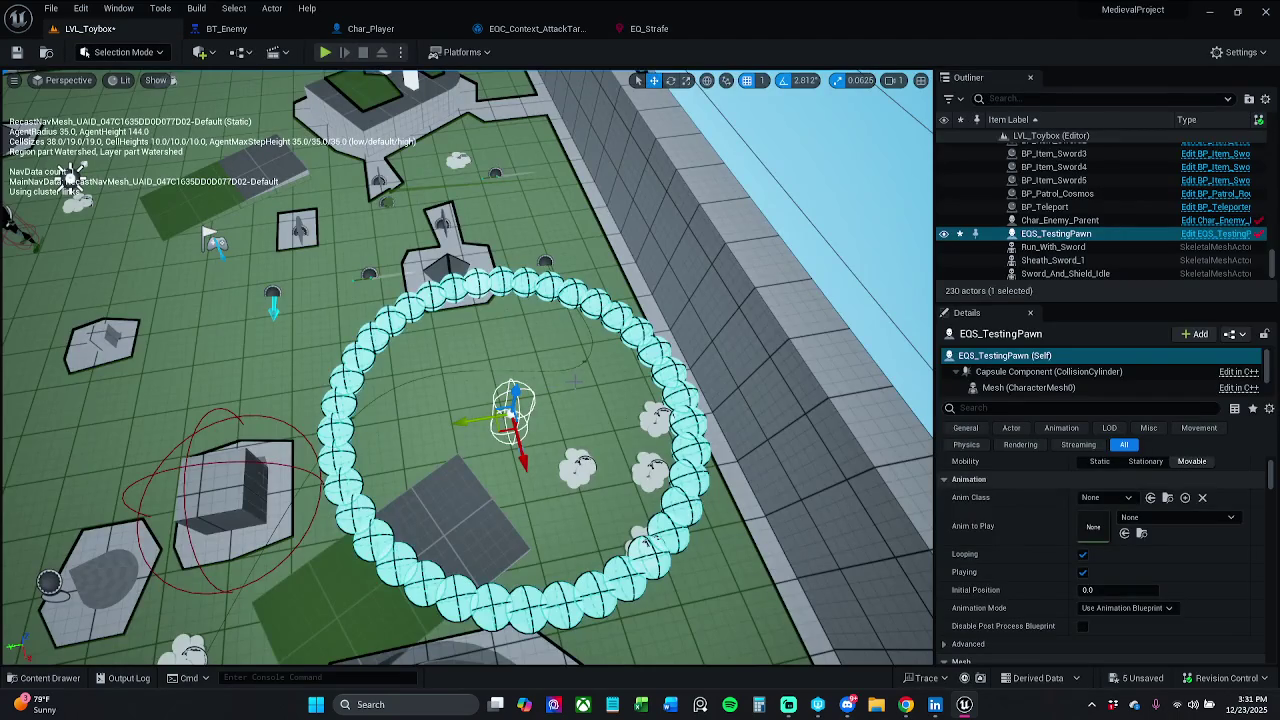
left_click(700, 30)
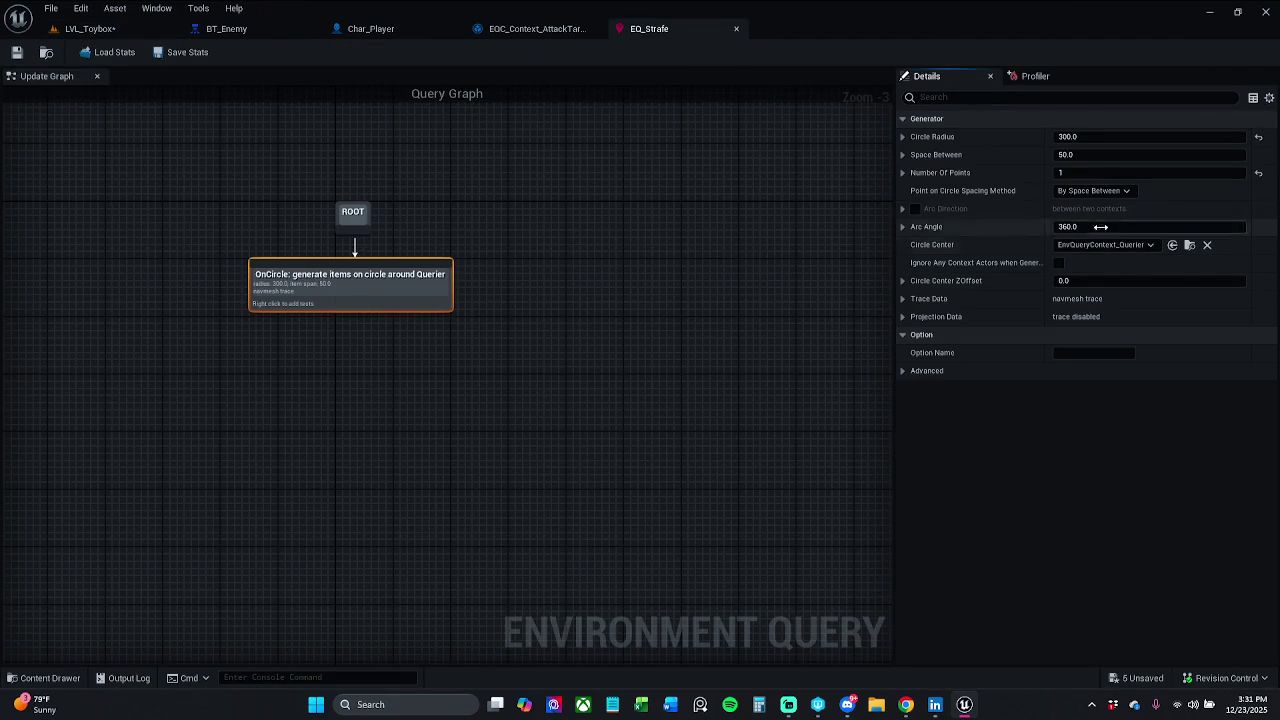
left_click(1099, 175)
type("0")
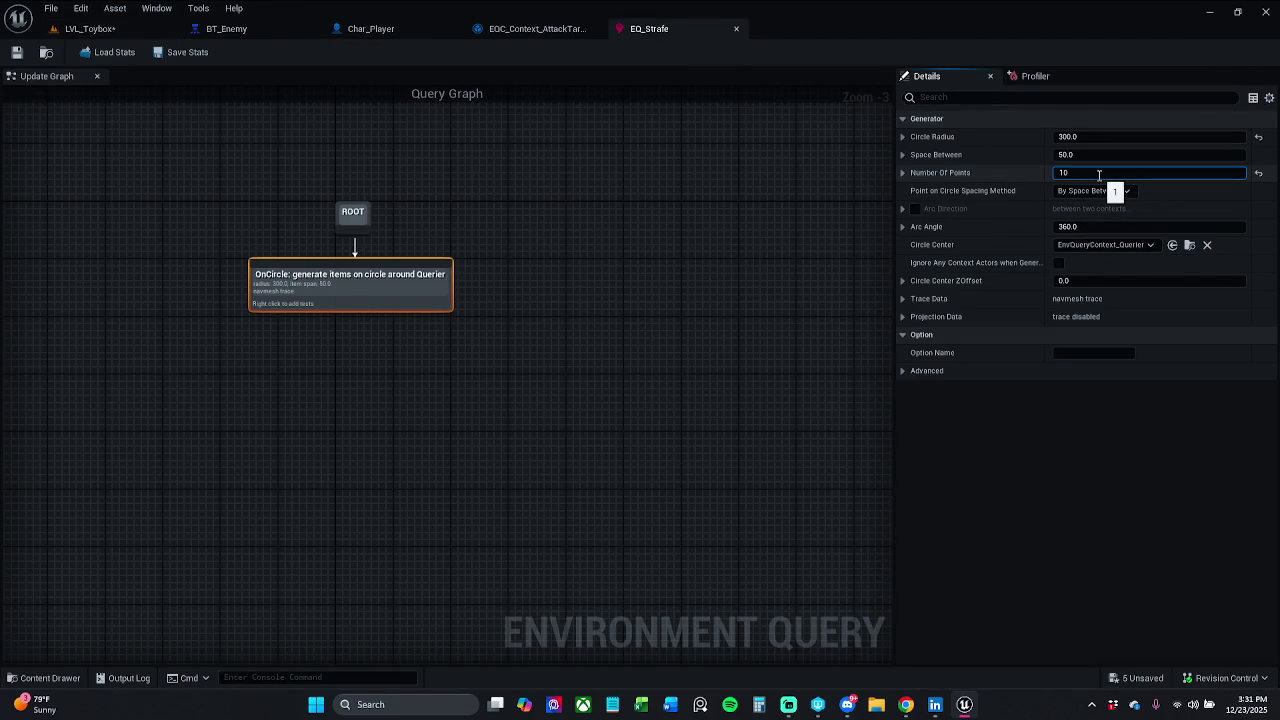
key("Return")
left_click(25, 54)
left_click(88, 29)
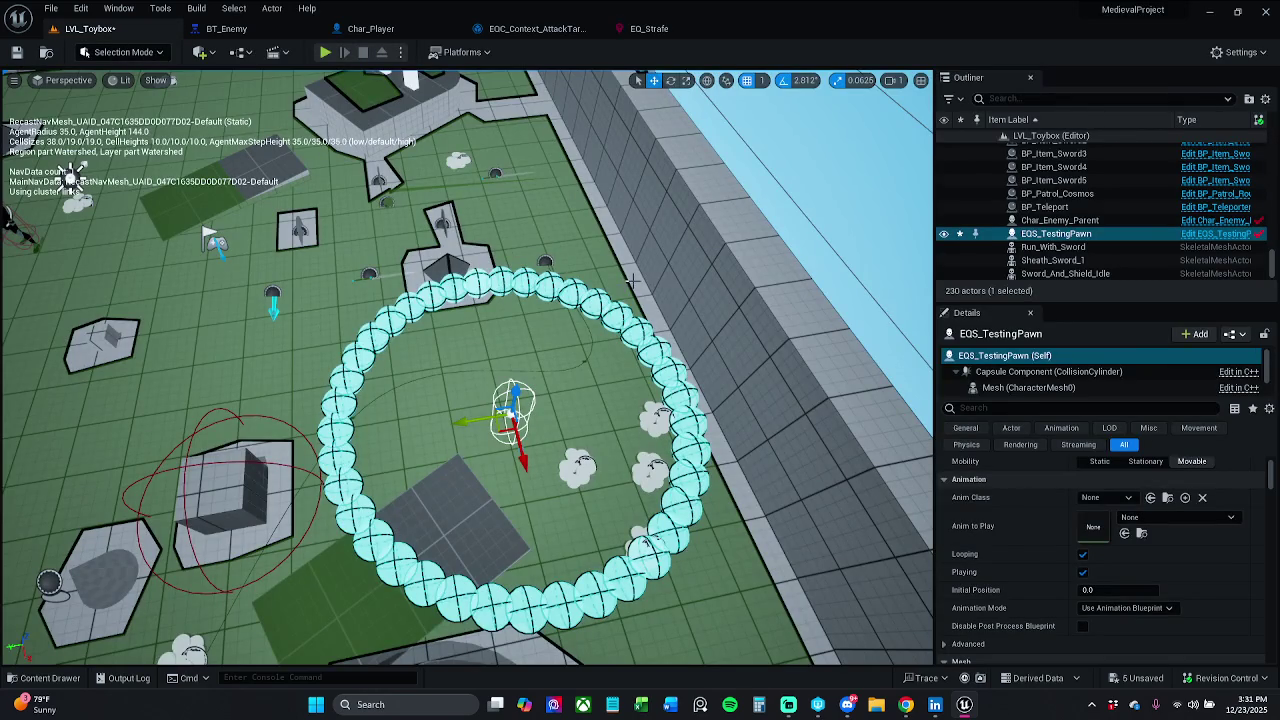
left_click(700, 30)
Set 5 circle points spaced By Number Of Points and save EQ_Strafe.
left_click(1119, 175)
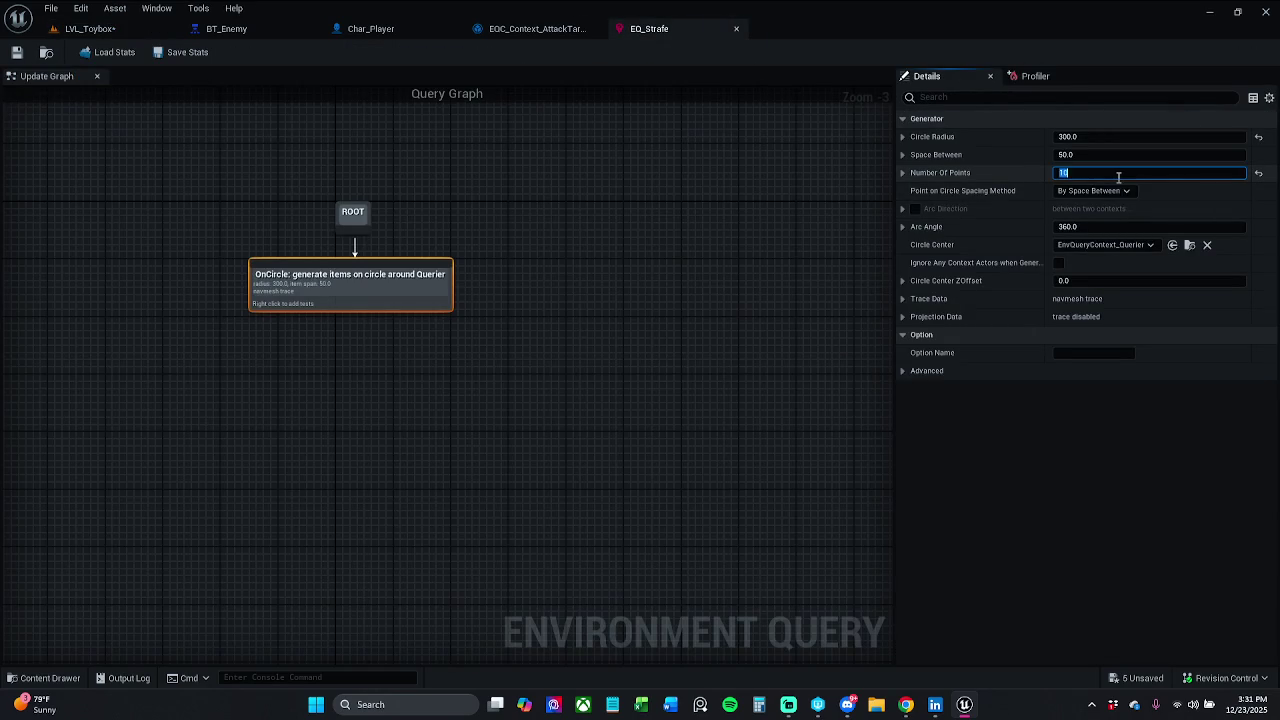
type("5")
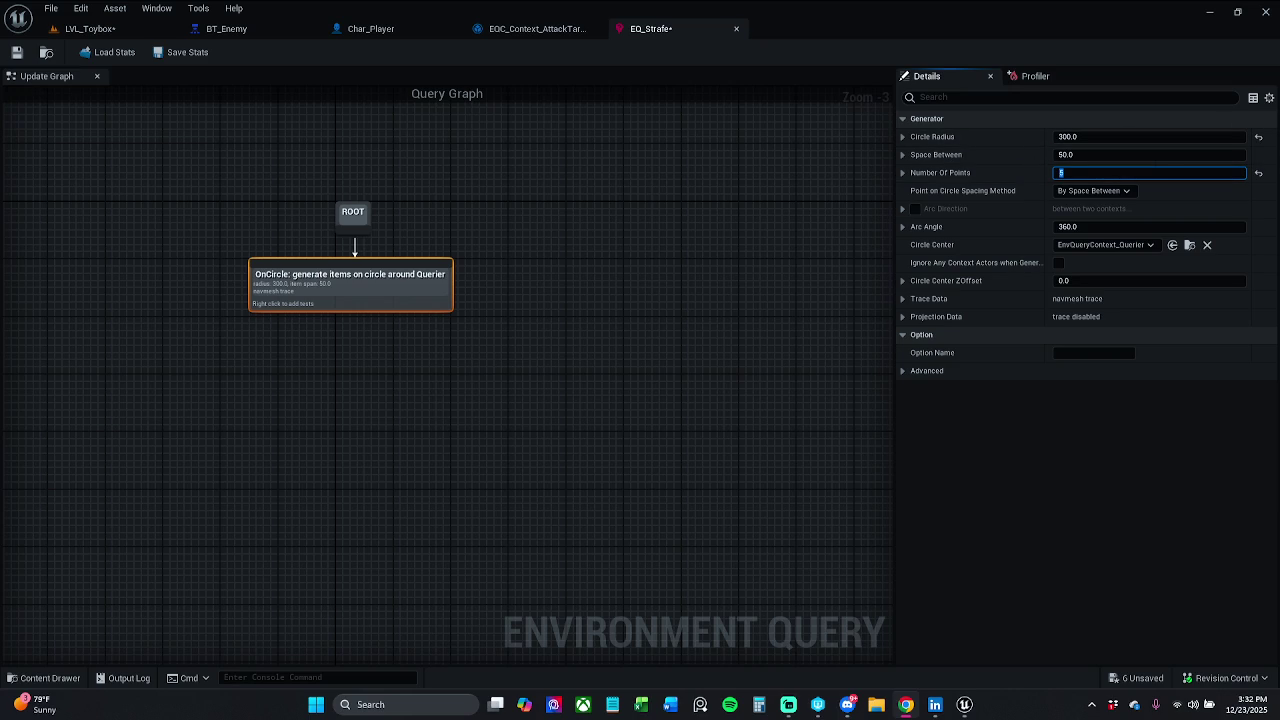
type("5")
left_click(1093, 190)
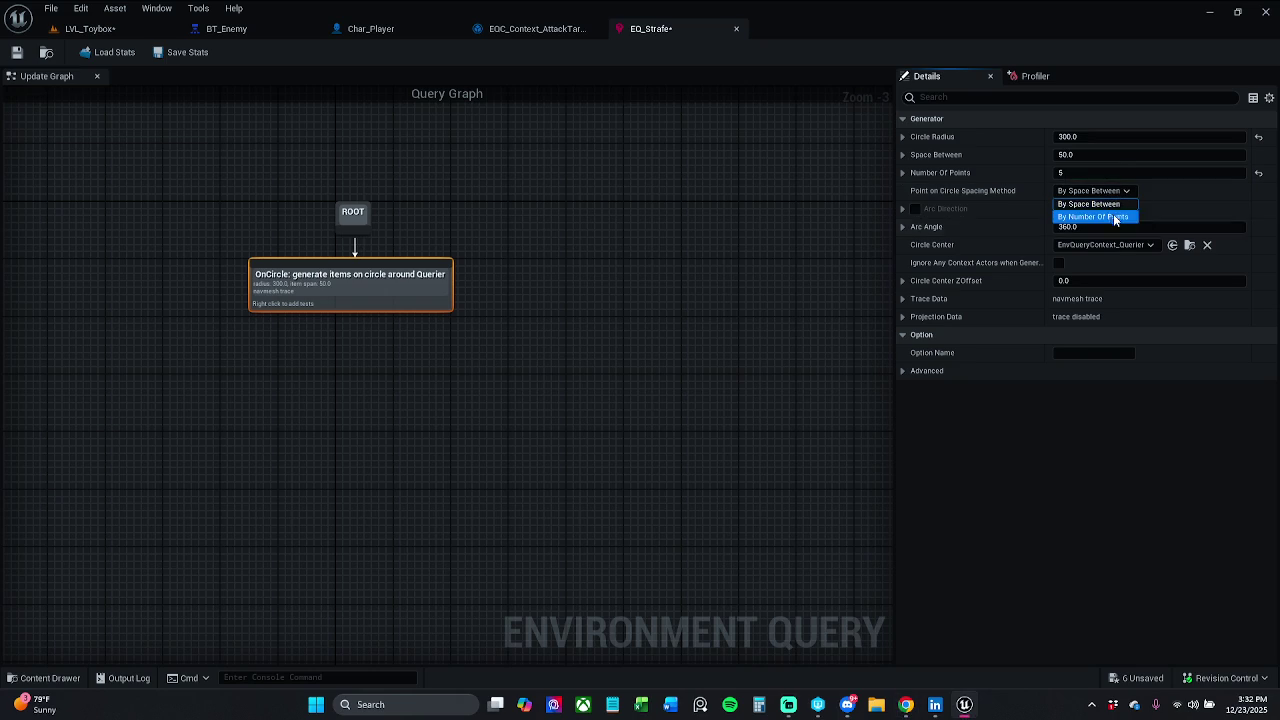
left_click(1112, 217)
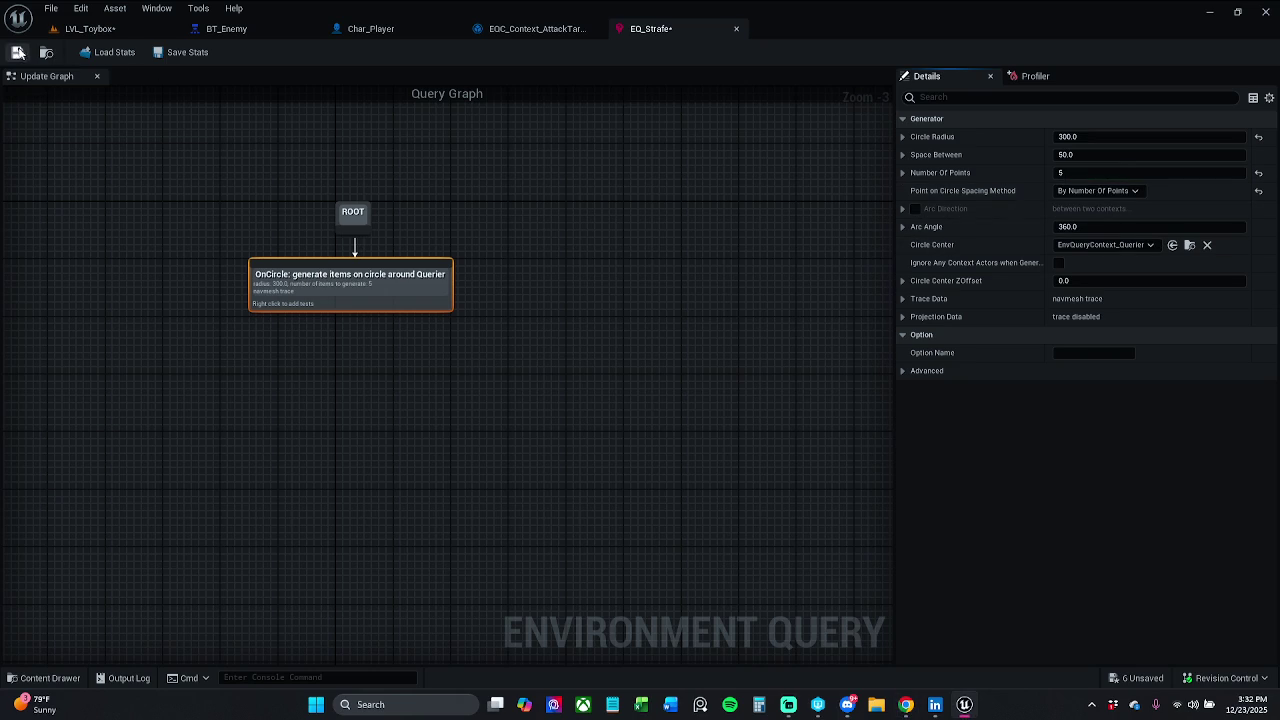
key("ctrl+s")
left_click(90, 28)
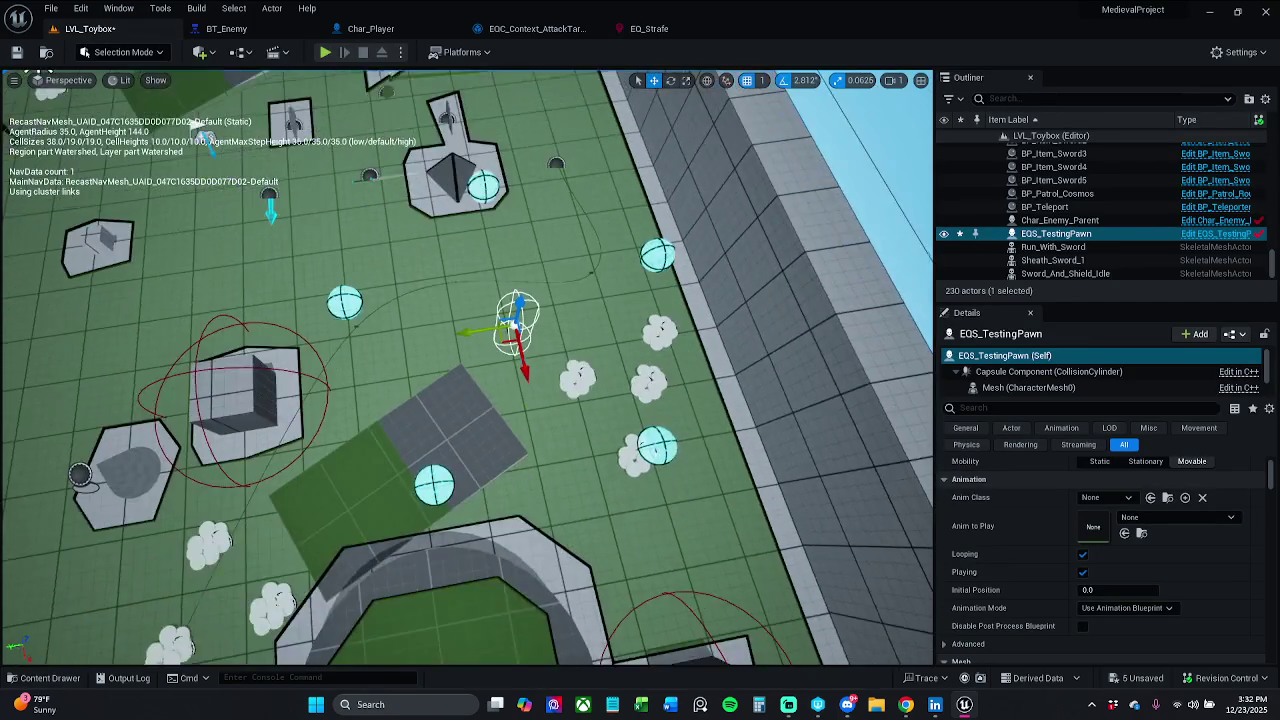
Move the testing pawn left above the box, then save everything with File > Save All.
mouse_move(533, 388)
left_mouse_down()
mouse_move(251, 364)
mouse_move(243, 354)
mouse_move(300, 302)
mouse_move(306, 282)
mouse_move(285, 267)
left_mouse_up()
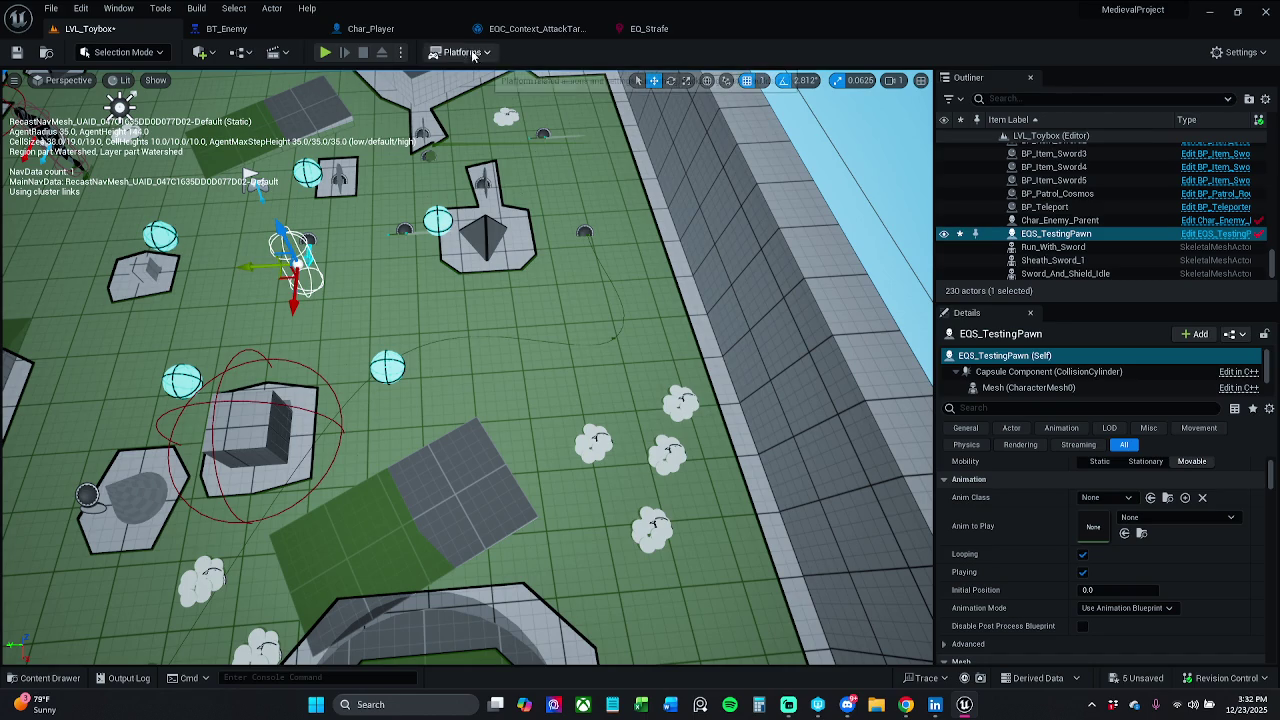
left_click(50, 8)
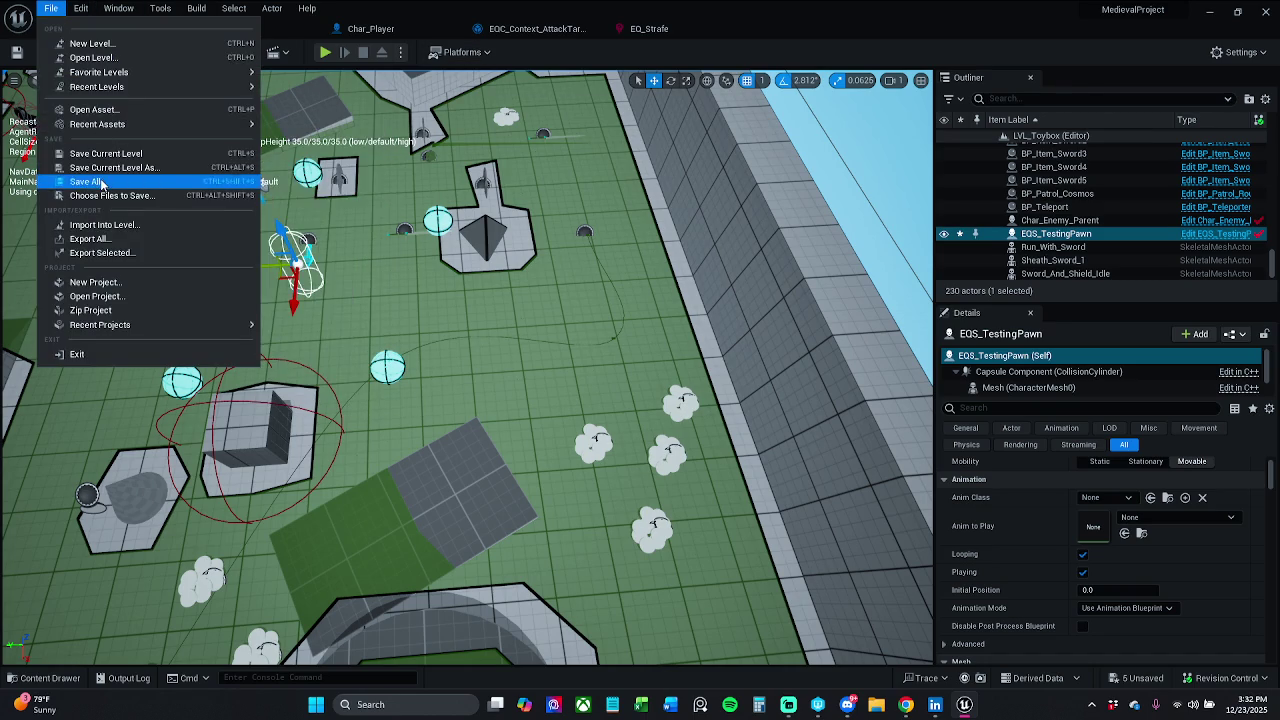
left_click(102, 187)
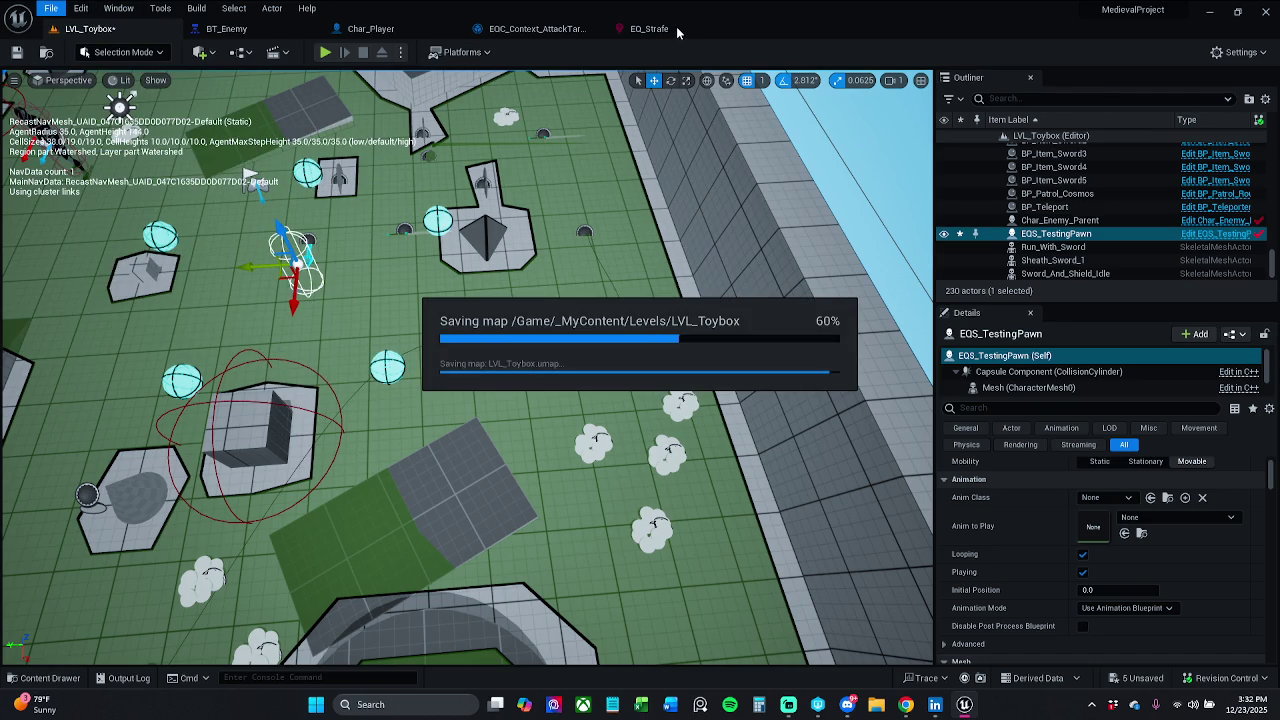
left_click(650, 29)
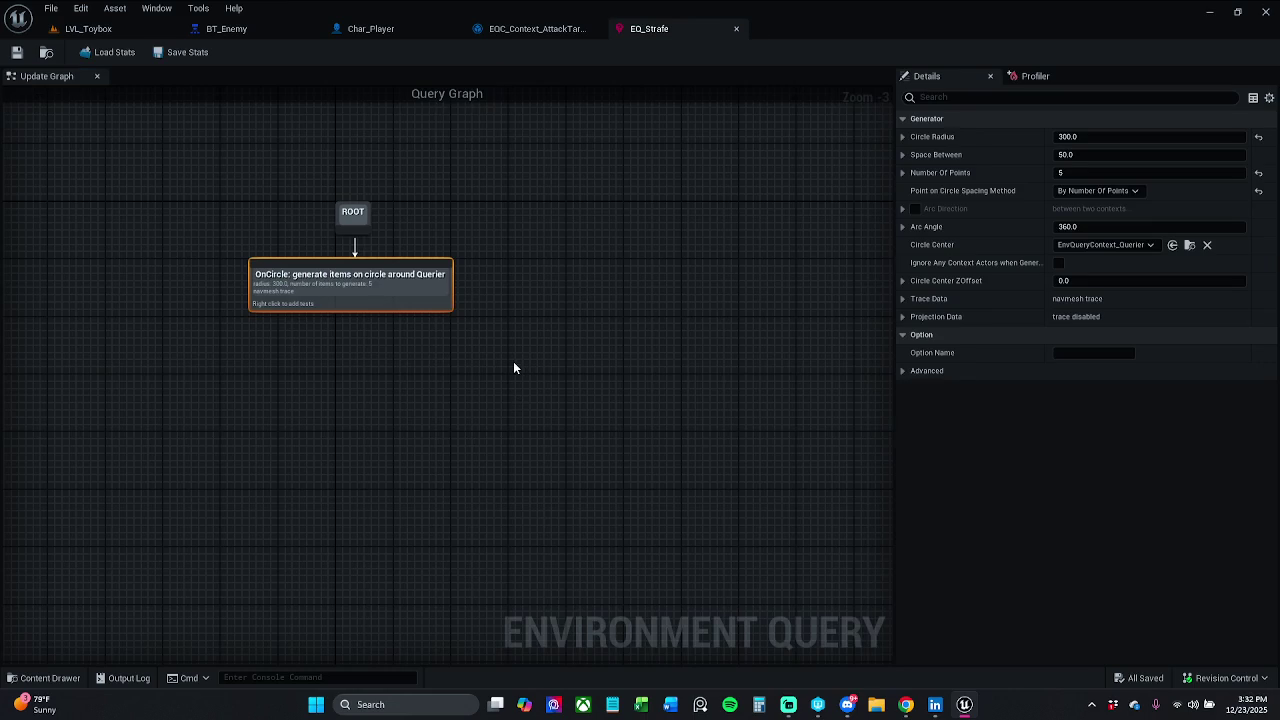
Try a 375 circle radius on EQ_Strafe and preview the wider circle in the level.
left_click_drag(513, 368, 595, 363)
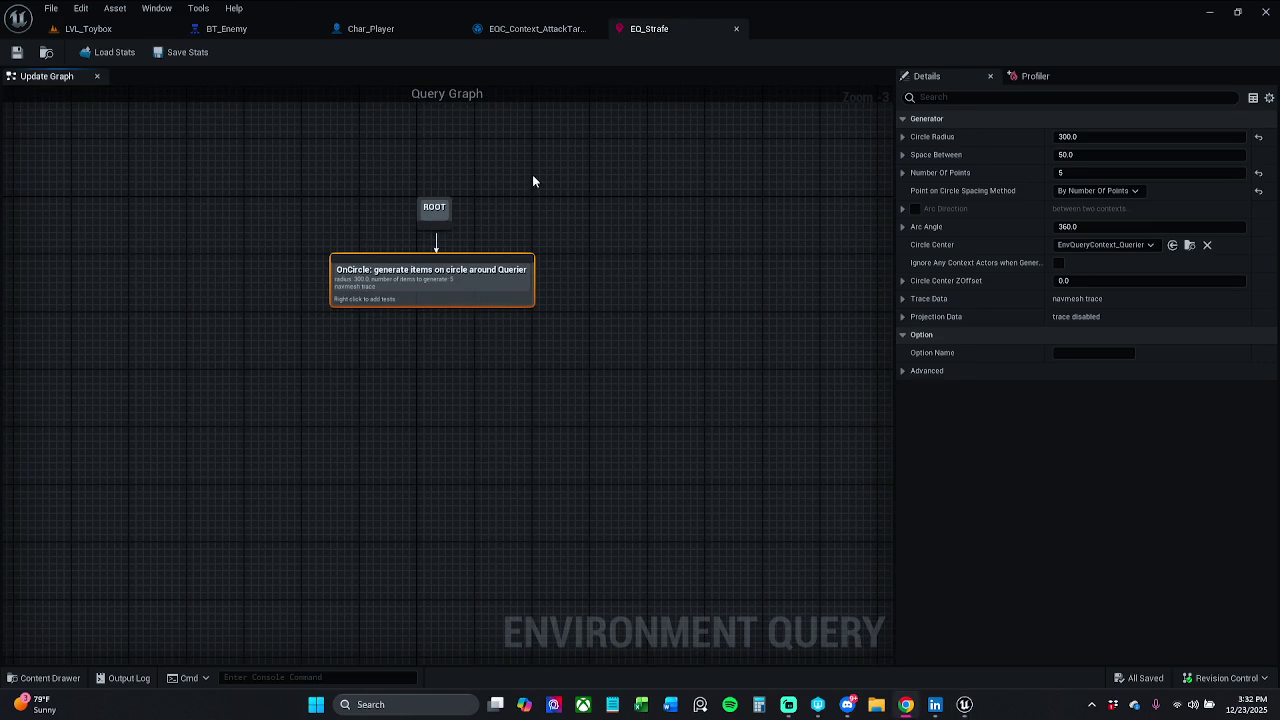
left_click(80, 29)
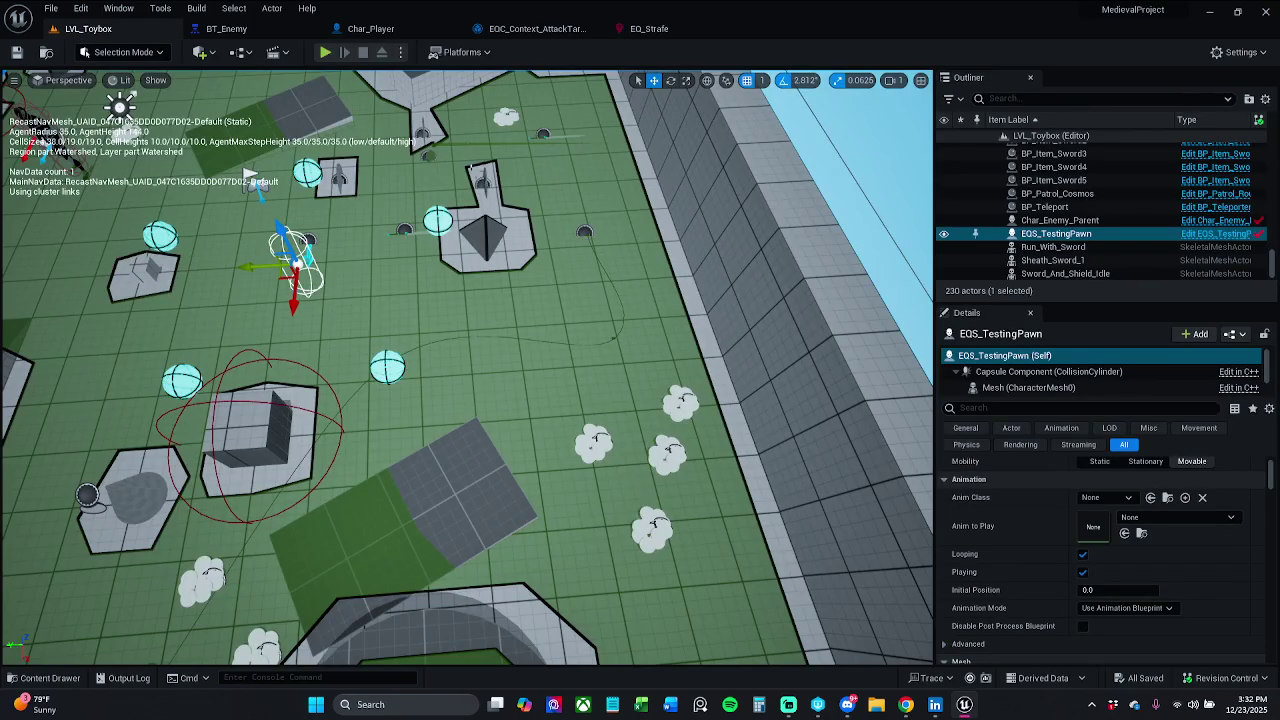
left_click(650, 29)
left_click(1115, 138)
type("375")
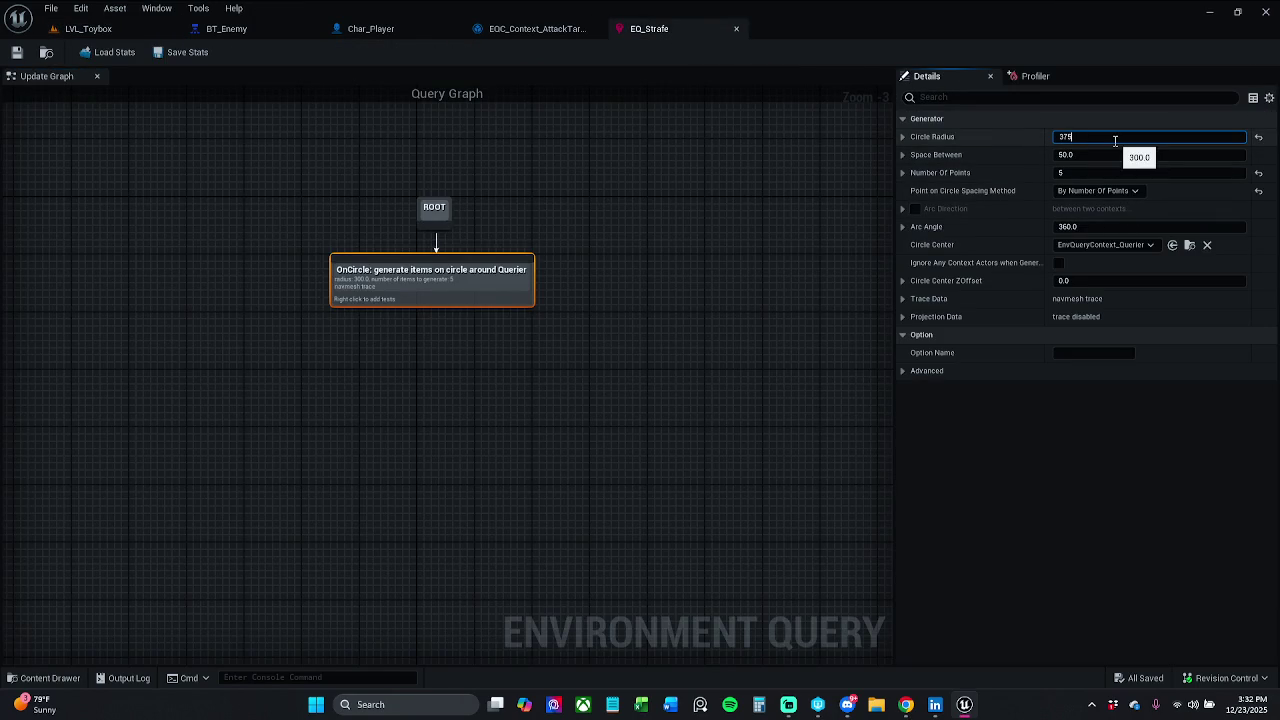
key("Return")
left_click(88, 29)
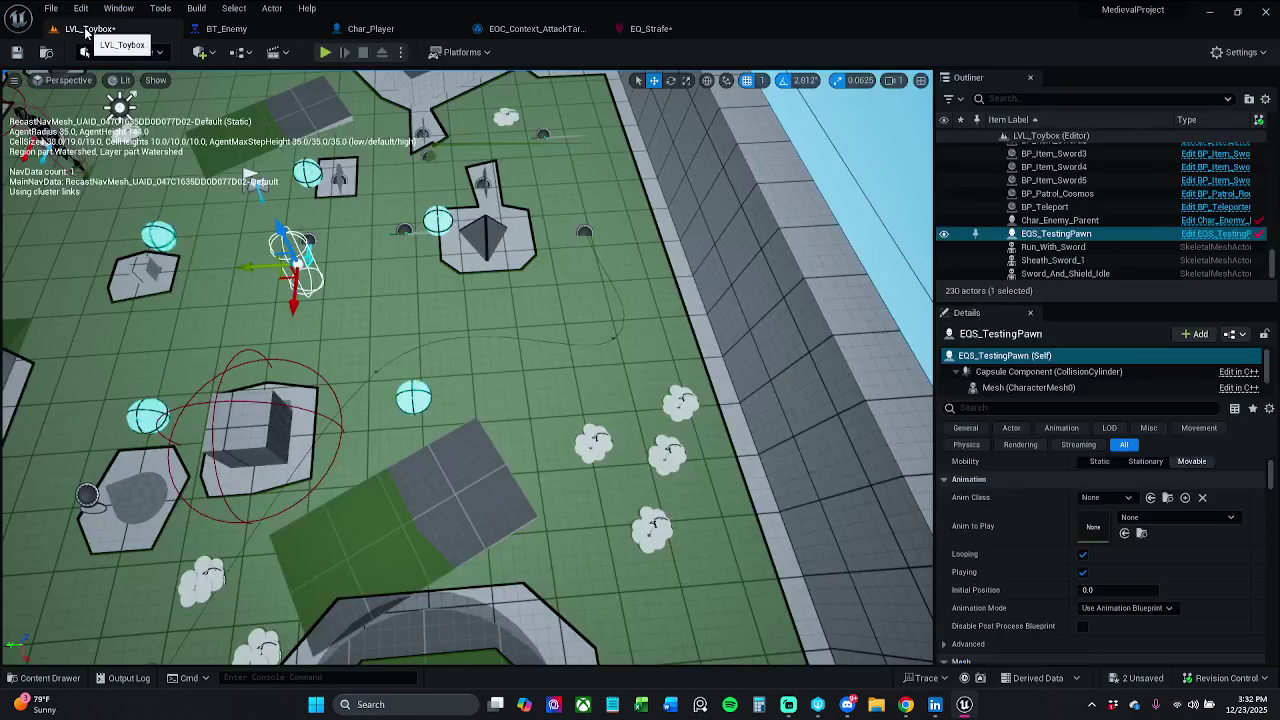
left_click(645, 29)
Change the circle radius to 350, save EQ_Strafe, and save all remaining changes.
left_click(1149, 138)
type("350")
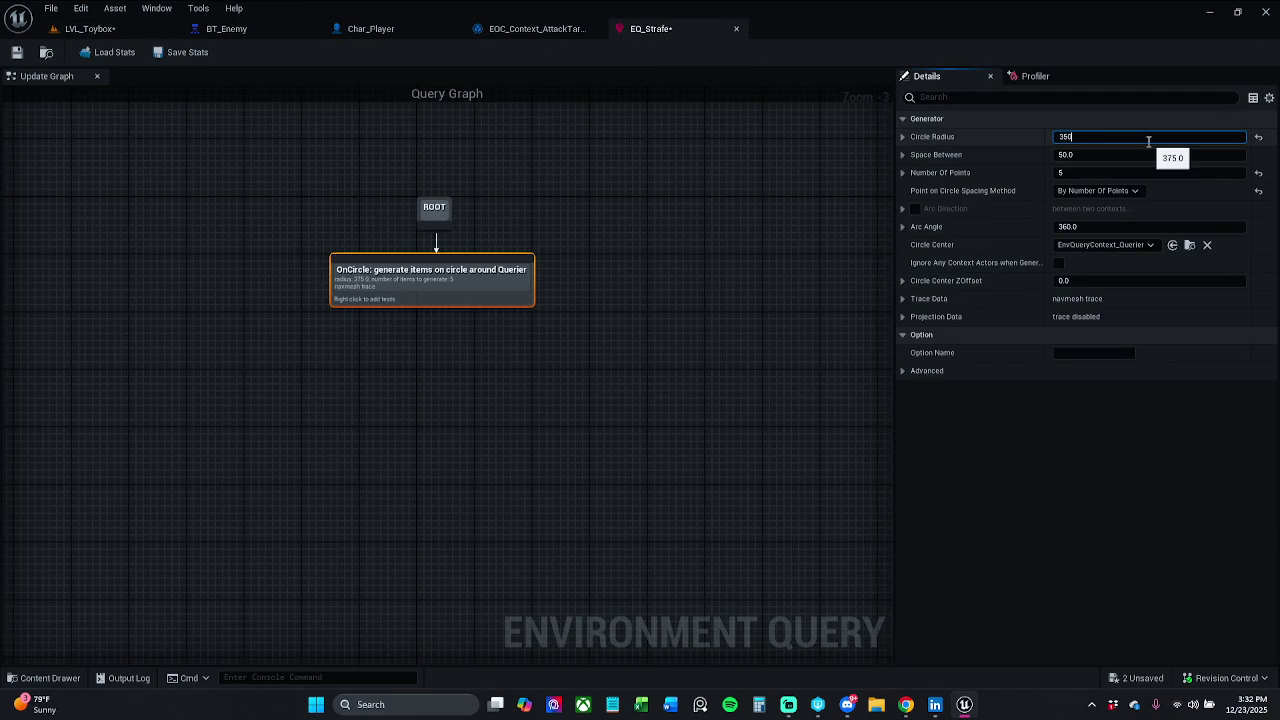
key("Return")
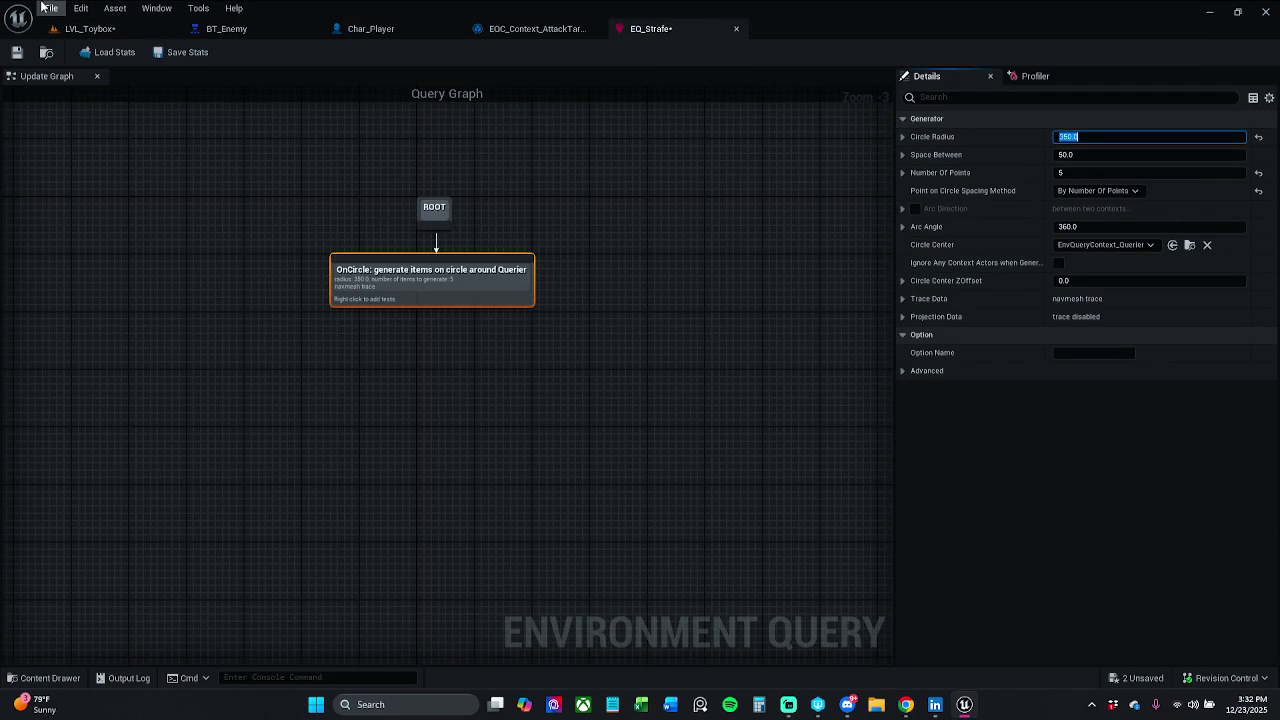
left_click(16, 52)
left_click(119, 30)
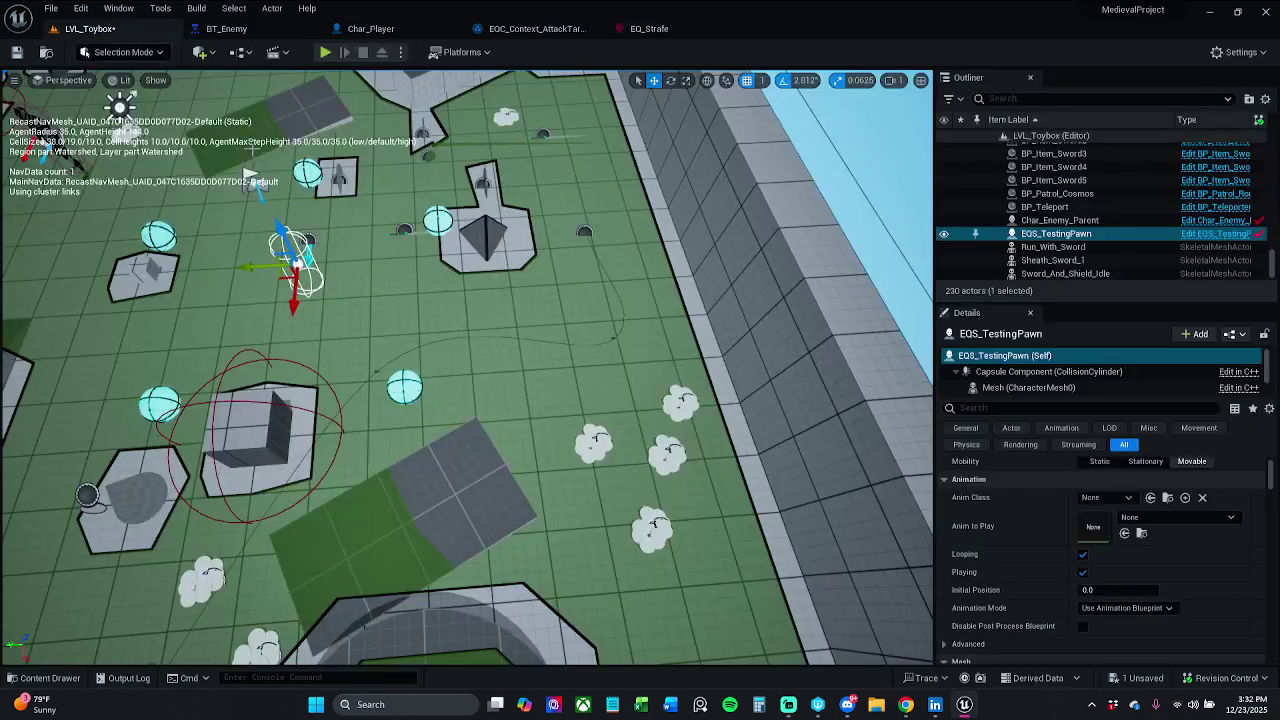
left_click(16, 52)
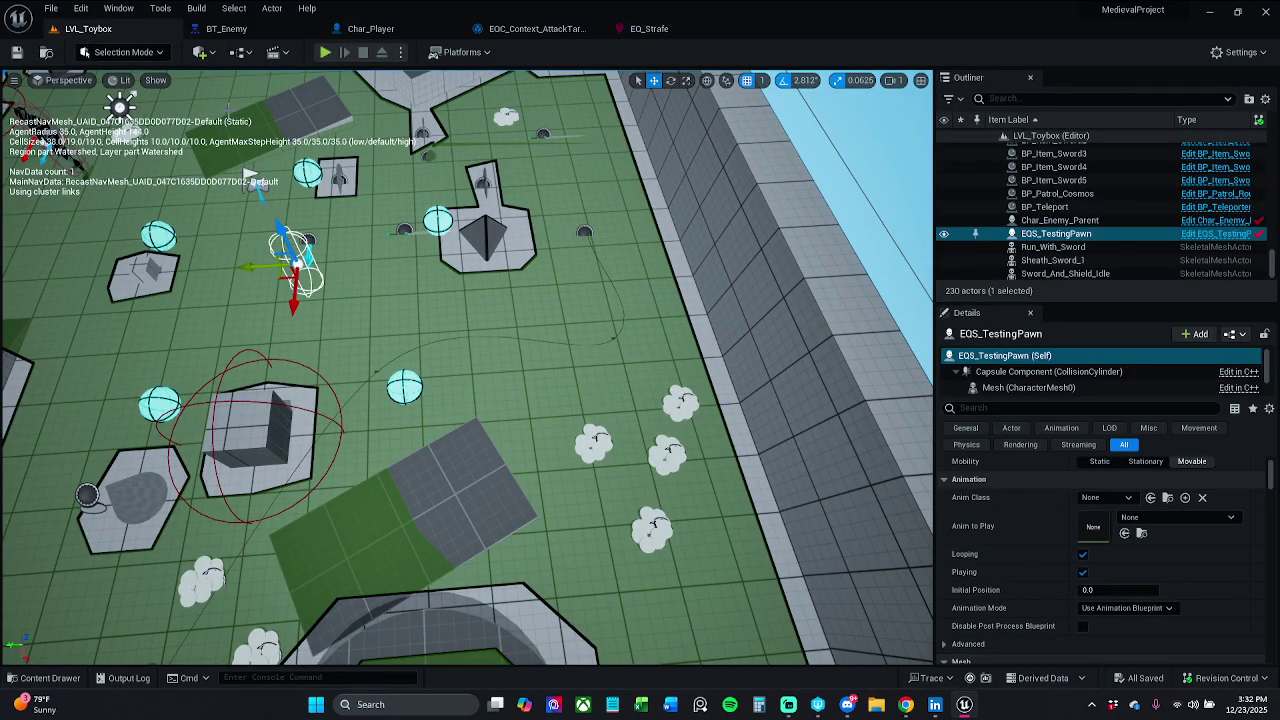
left_click(649, 29)
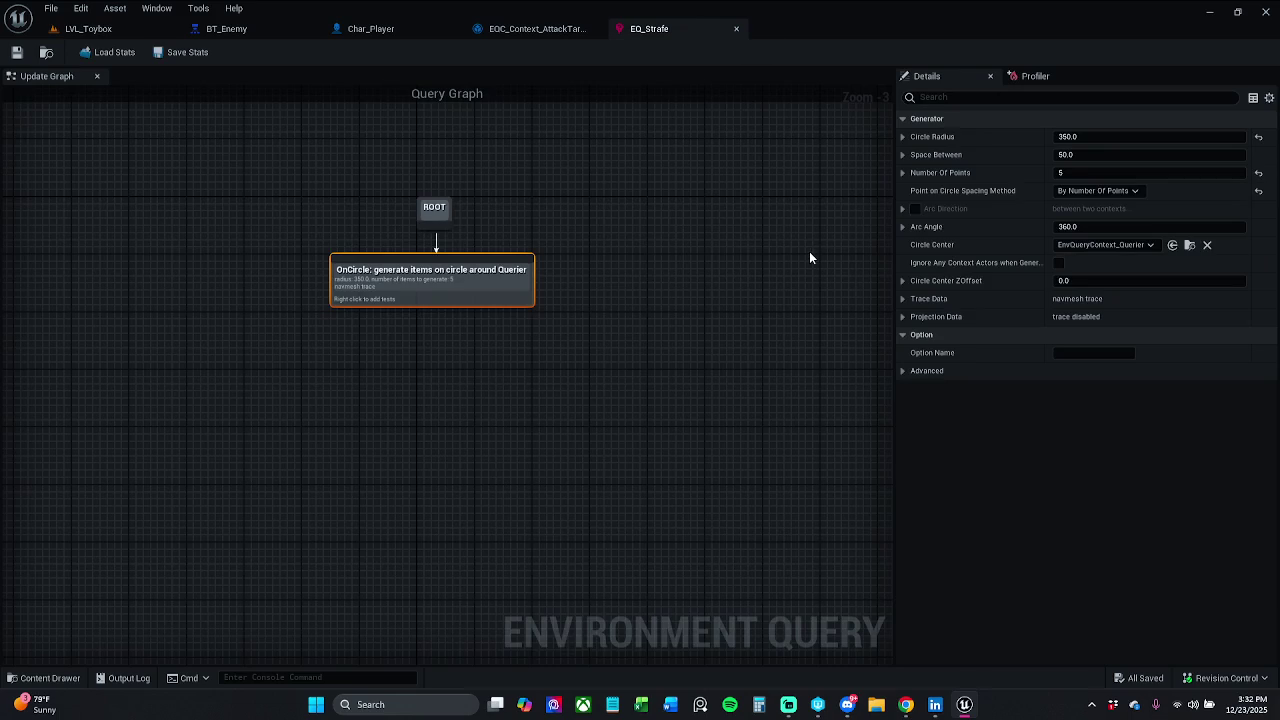
Centre the OnCircle generator on EQC_Context_AttackTarget, nudge the node left under ROOT, and save.
left_click(1114, 251)
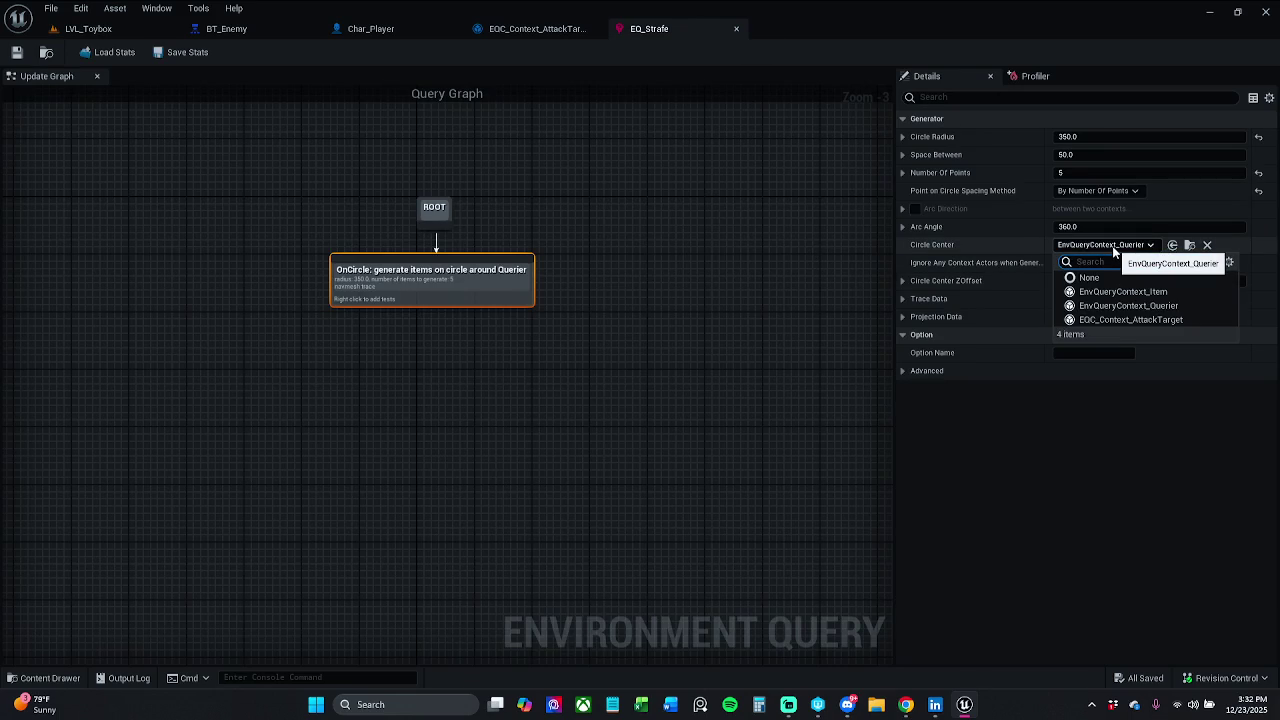
left_click(1166, 319)
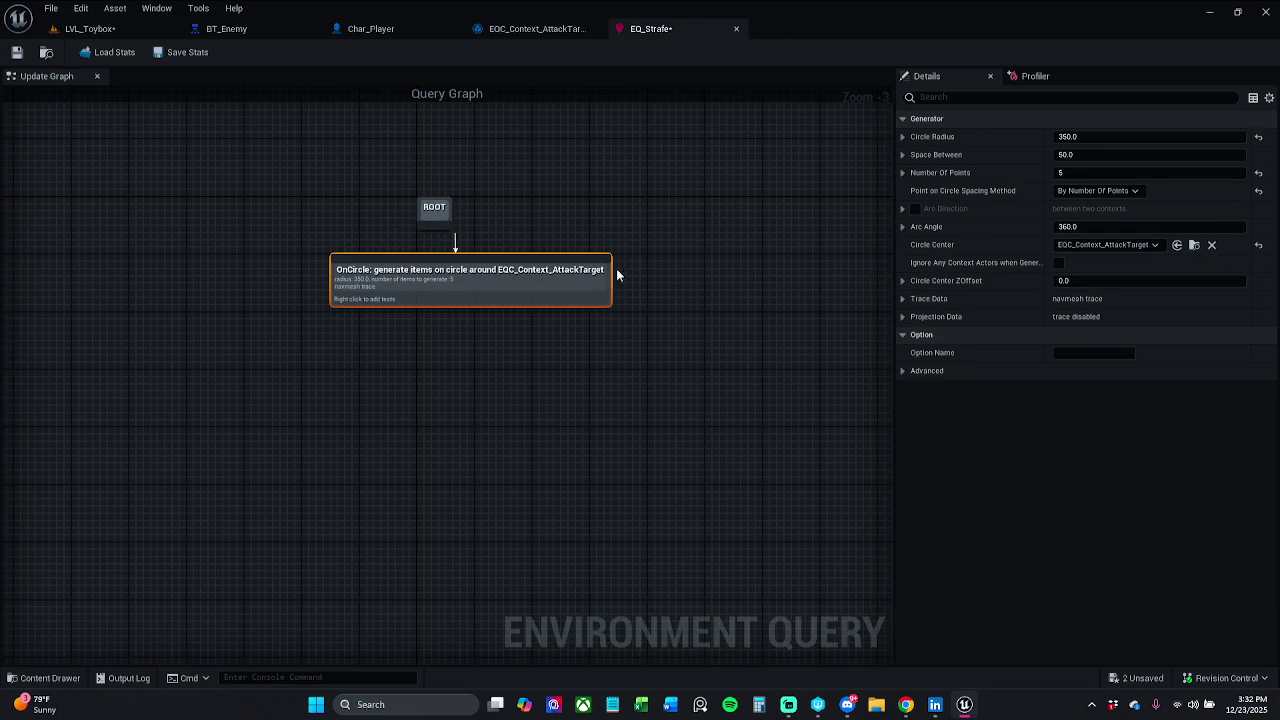
left_click(592, 206)
left_click_drag(506, 299, 481, 285)
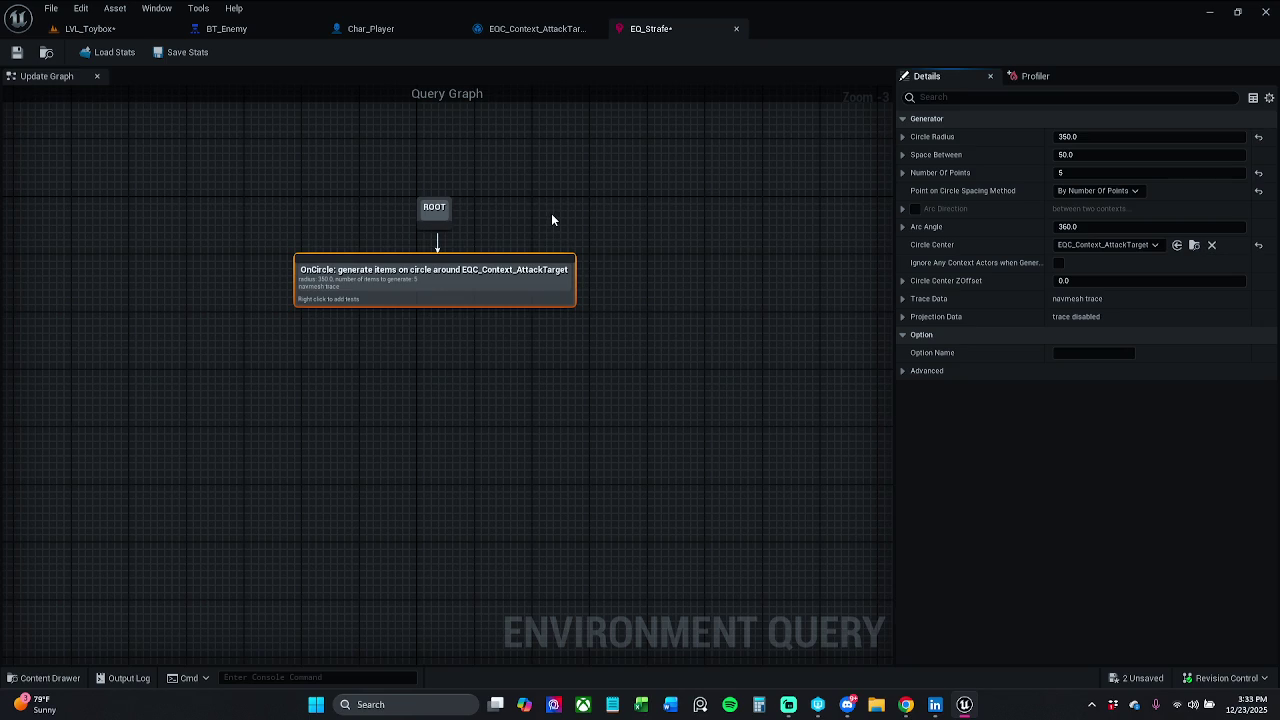
left_click(487, 220)
left_click_drag(455, 283, 448, 283)
left_click(465, 240)
left_click(17, 52)
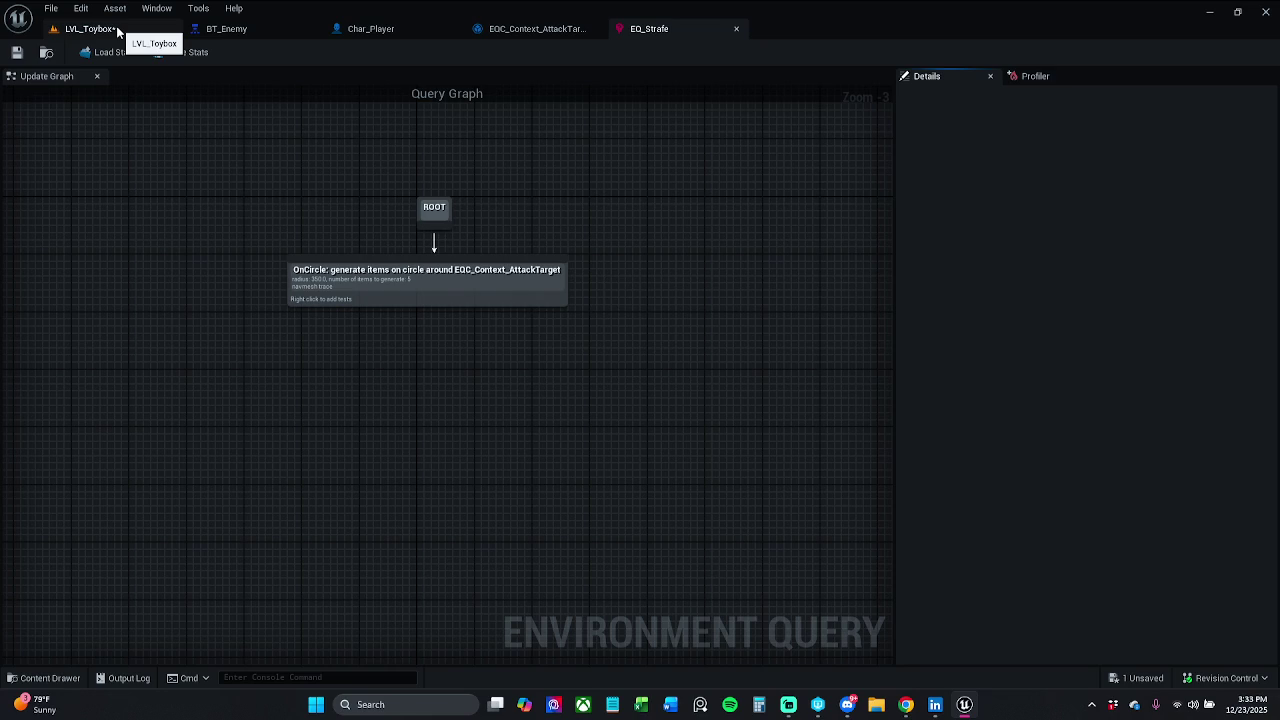
Frame the testing pawn, search the Outliner for 'pla', and select the player start, cube and testing pawn.
left_click(117, 30)
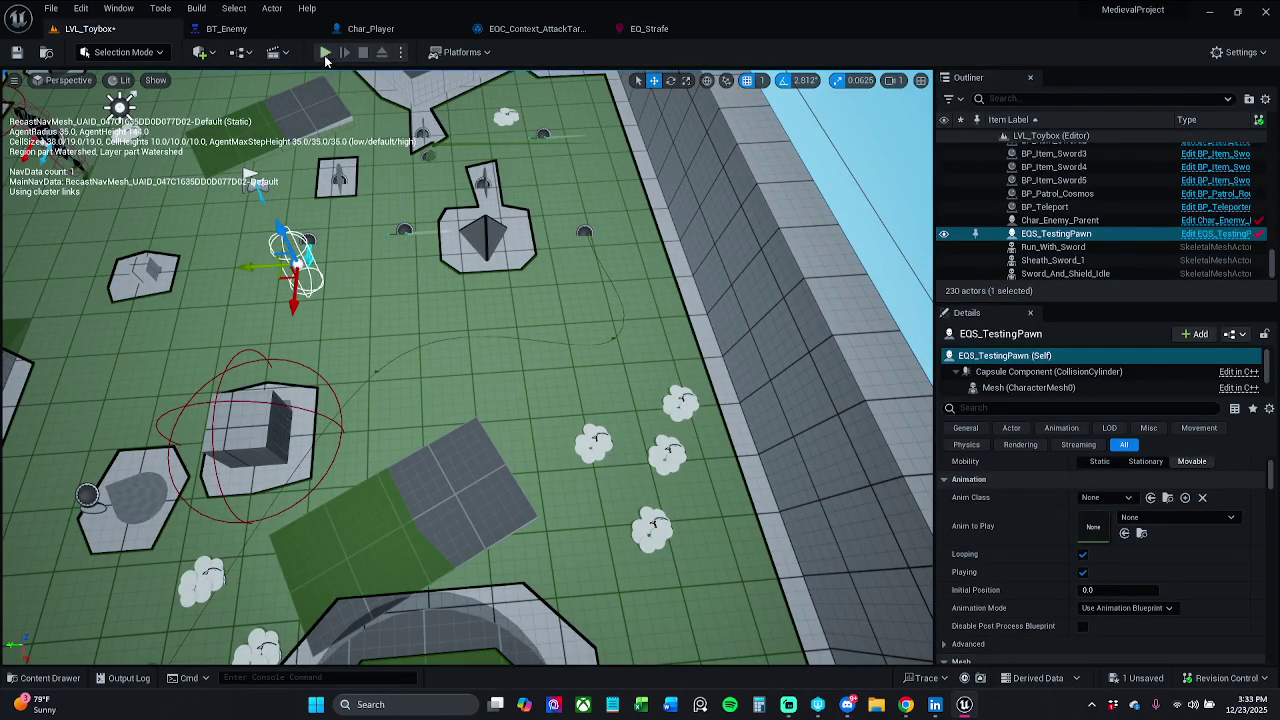
key("f")
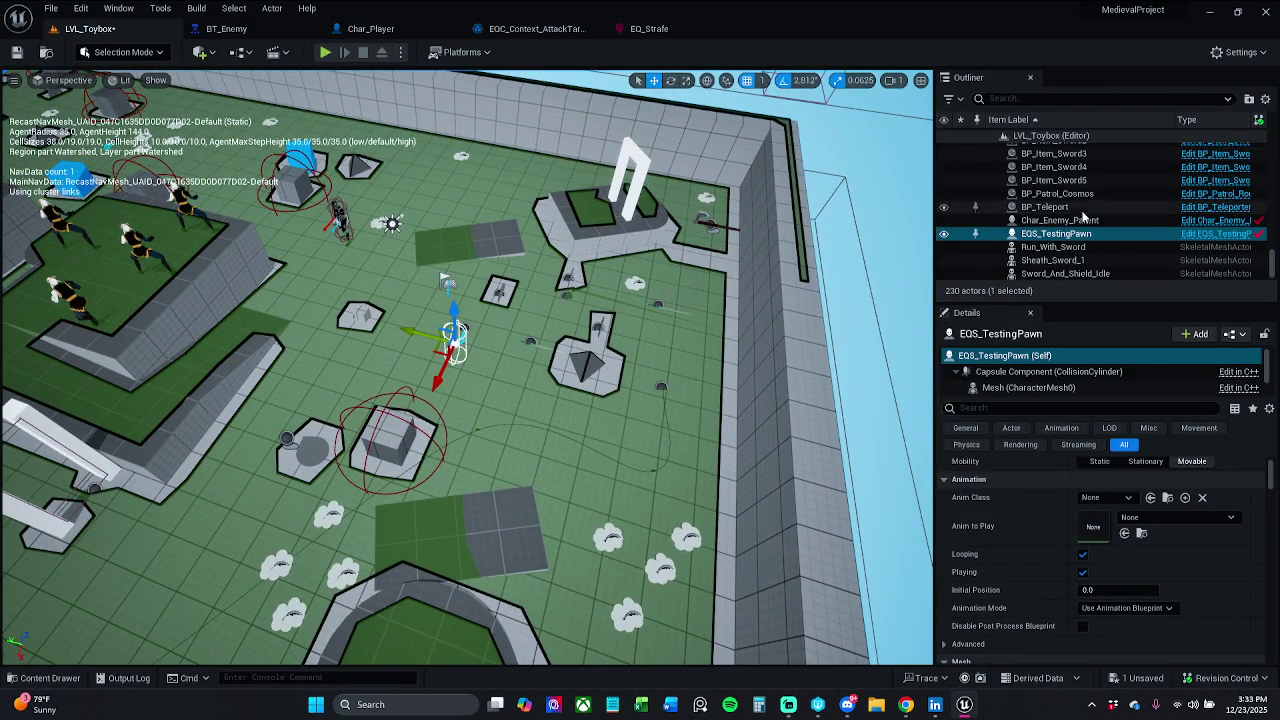
left_click(1116, 98)
type("pla")
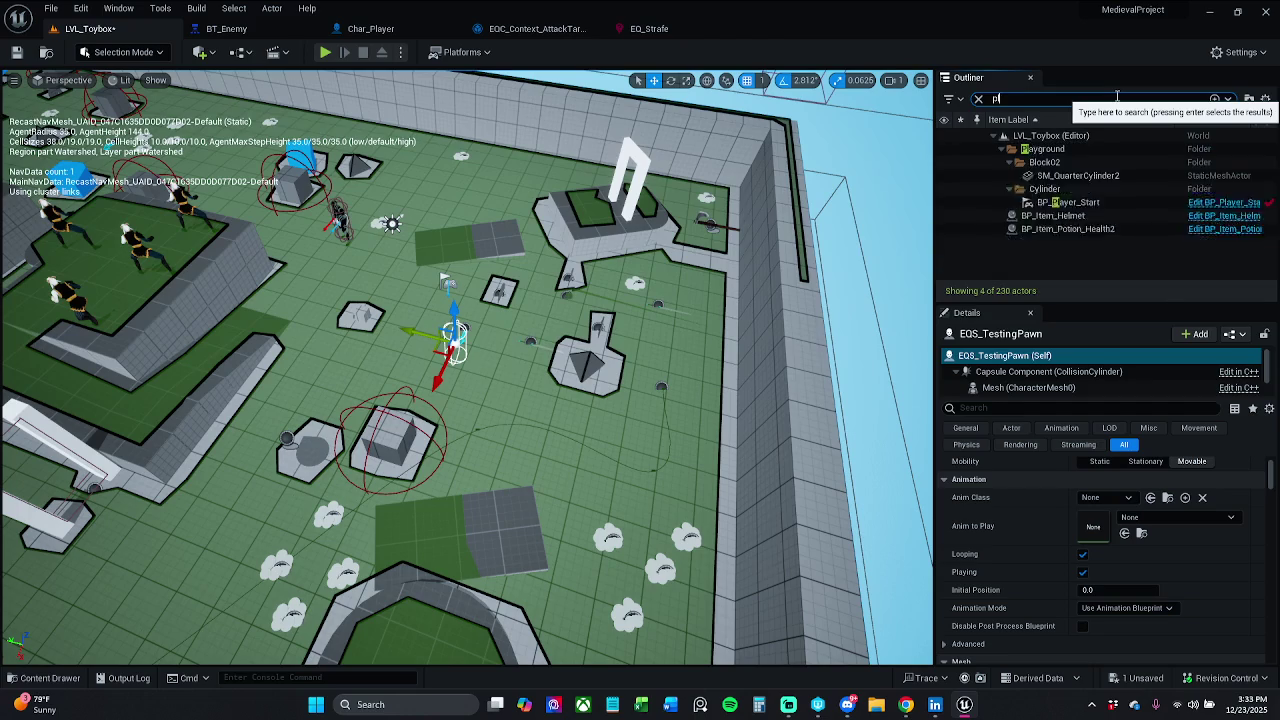
left_click(1105, 177)
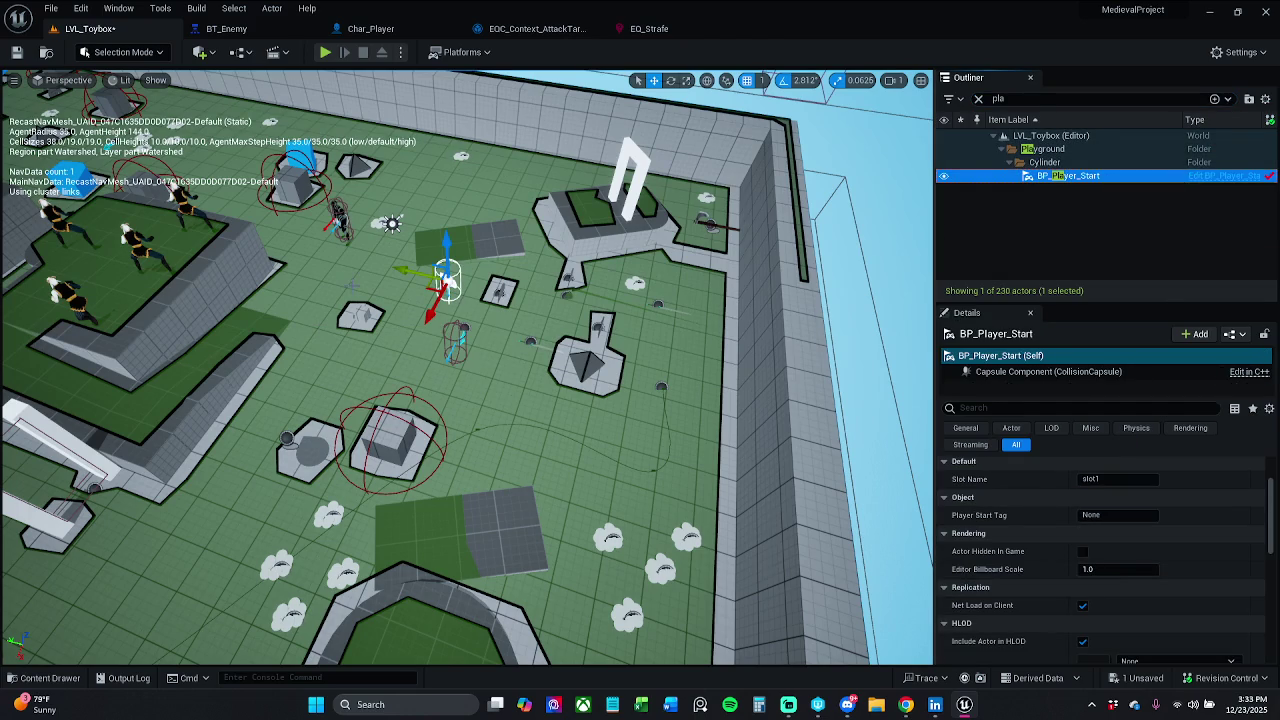
left_click(445, 281)
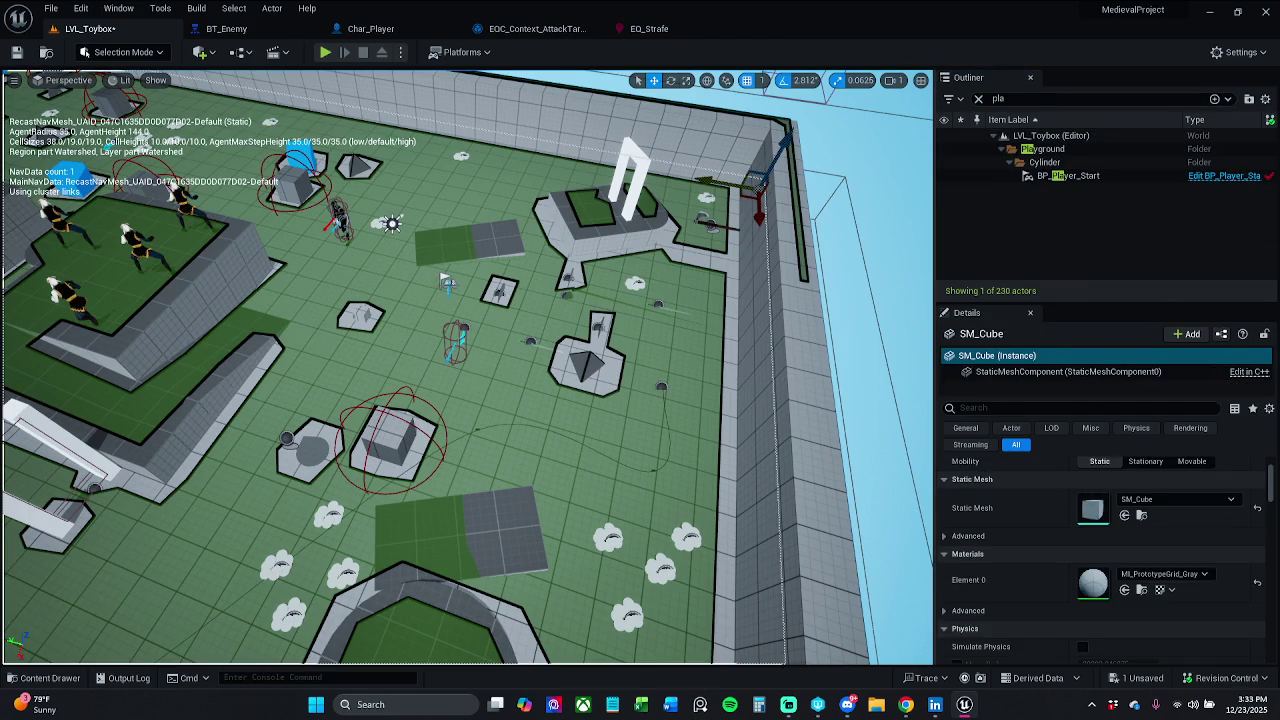
left_click(438, 286)
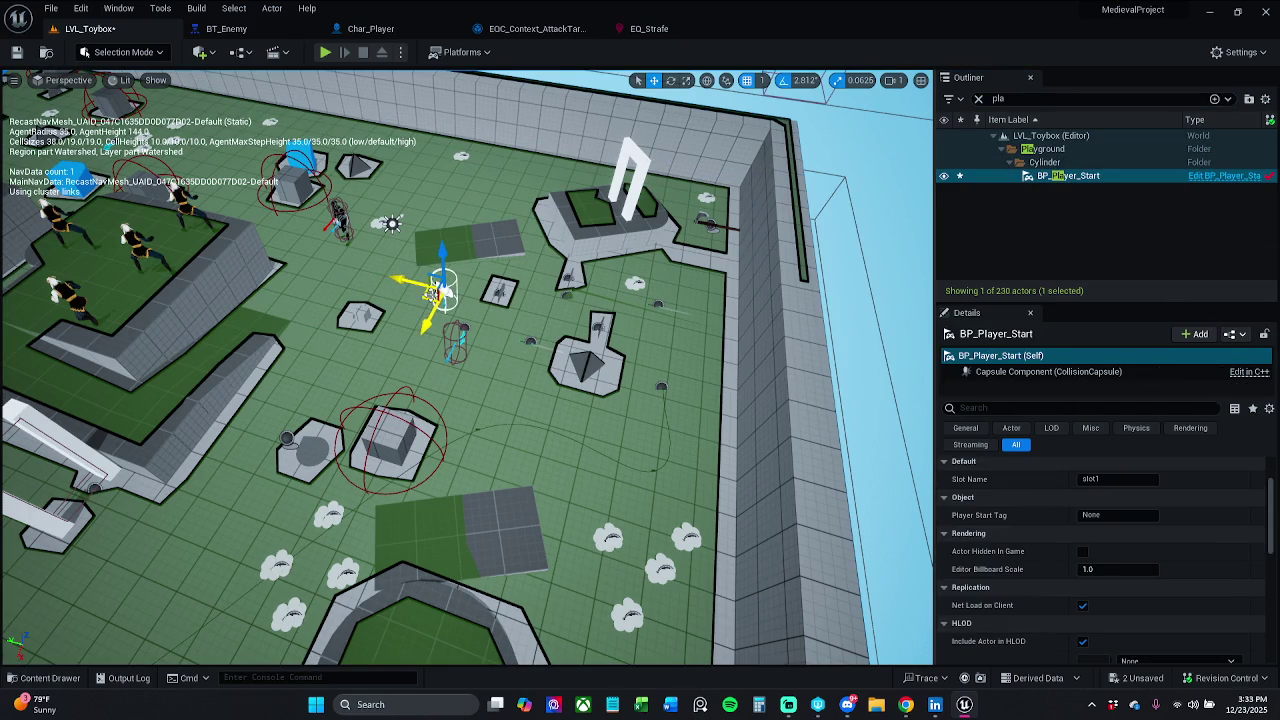
left_click(457, 345)
left_click(452, 352)
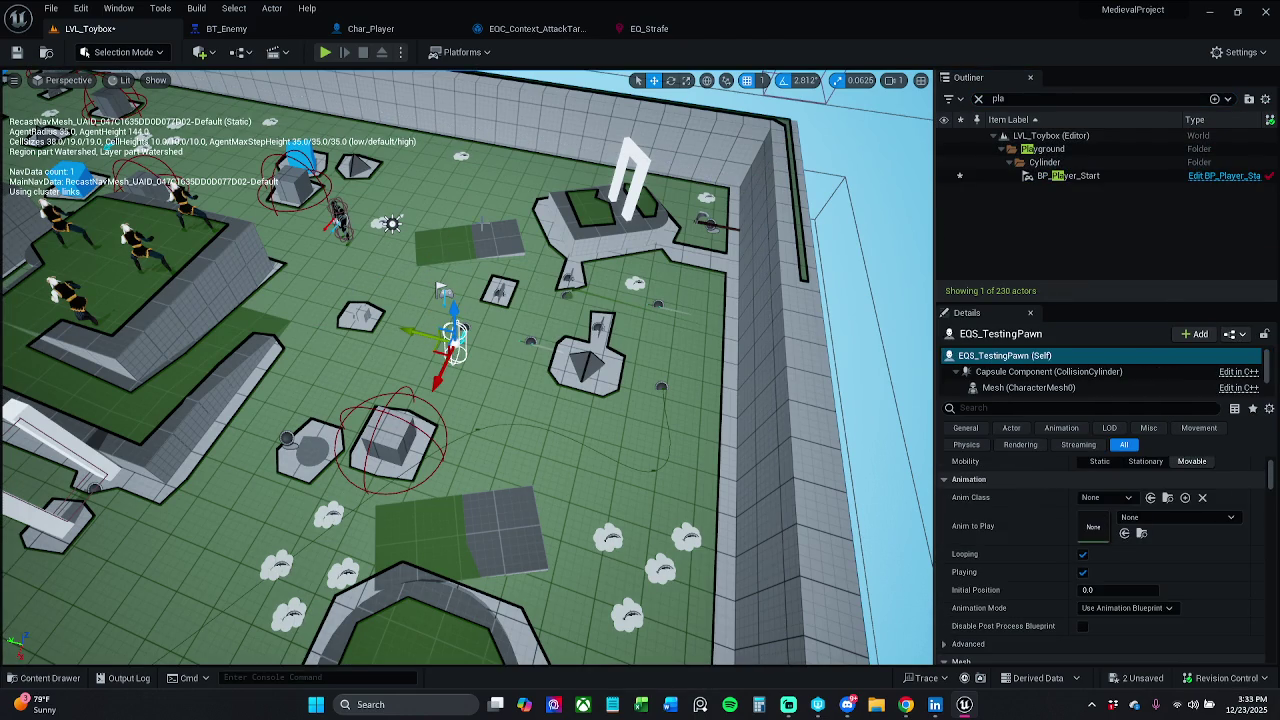
Inspect EQ_Strafe's OnCircle generator settings, then open the EQC_Context_AttackTarget blueprint.
left_click(675, 30)
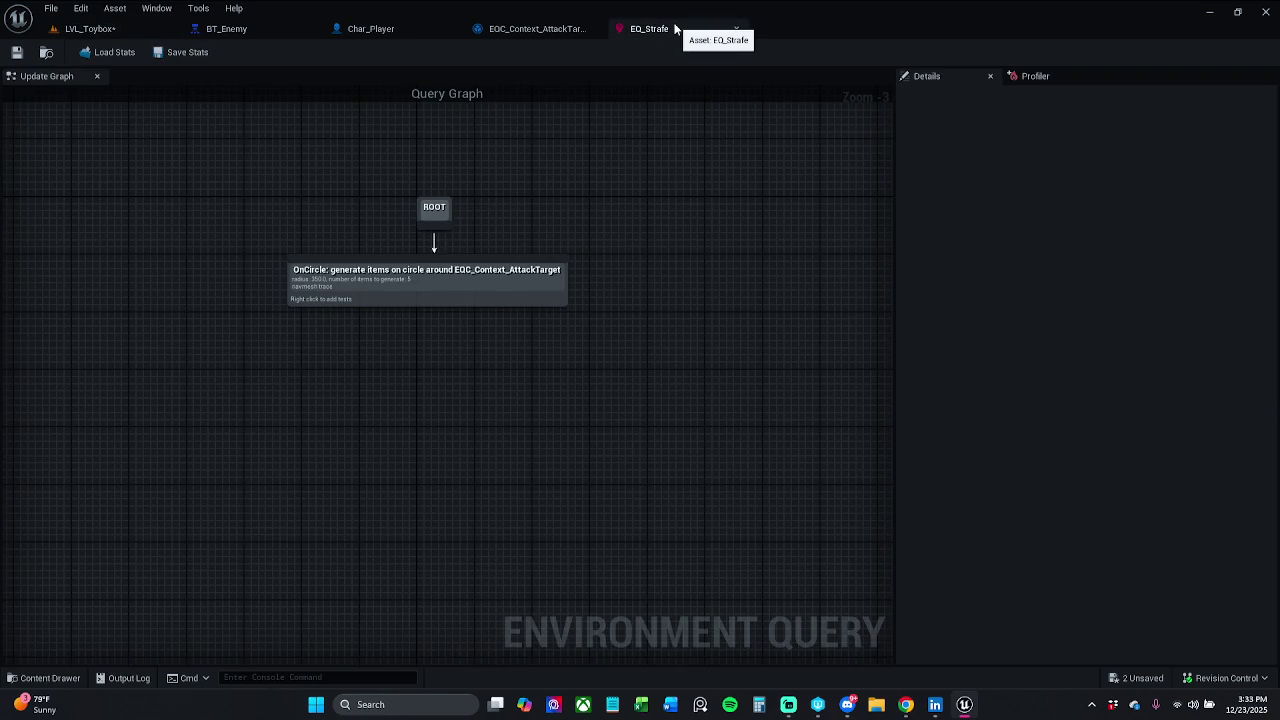
left_click(470, 263)
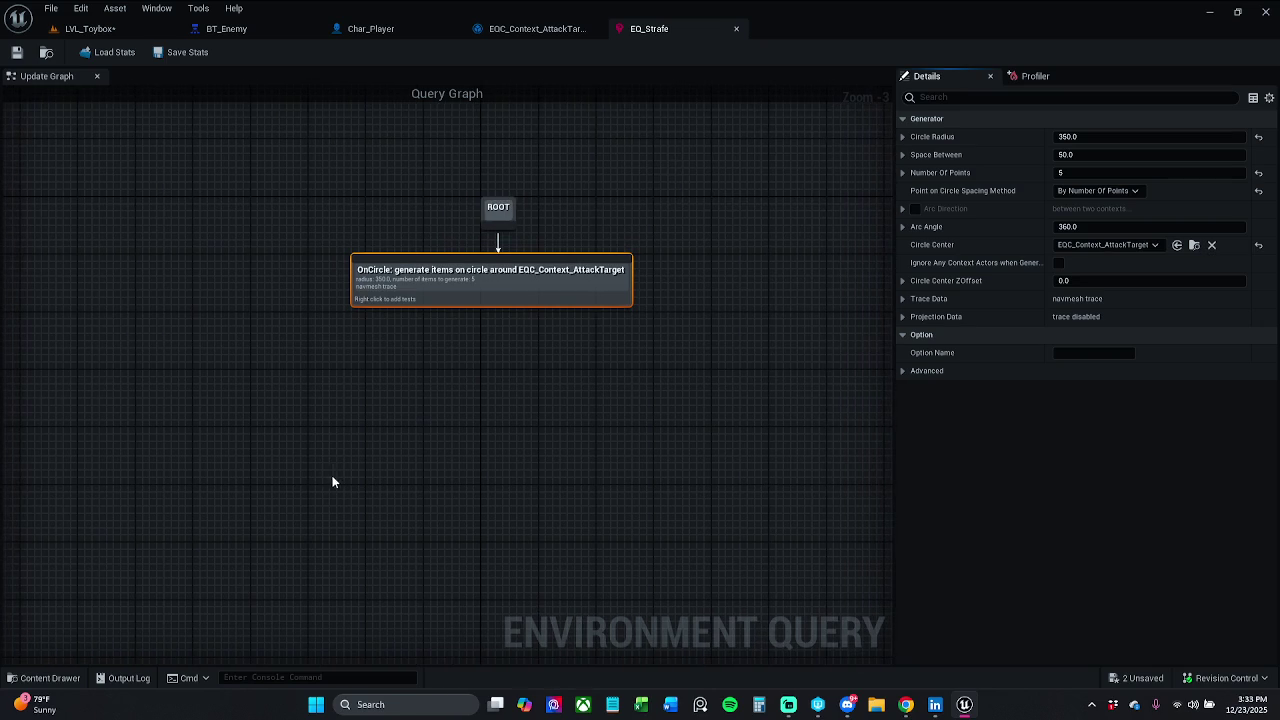
left_click(543, 30)
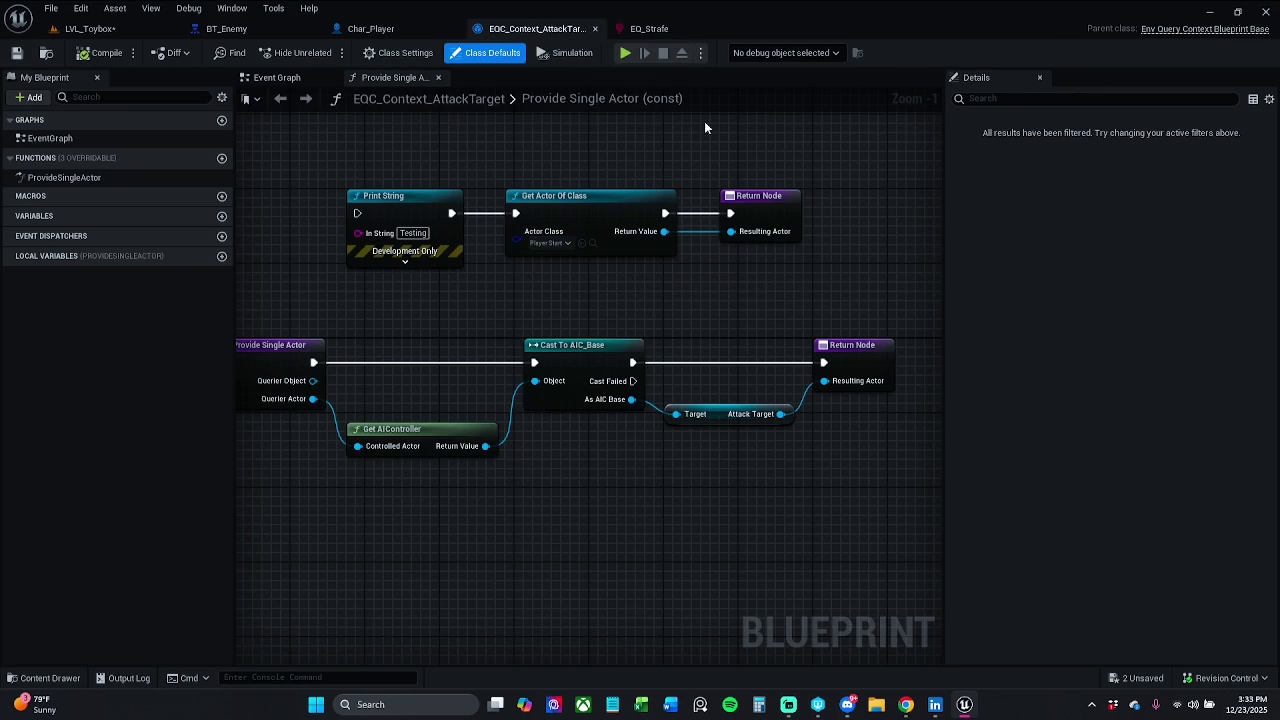
Bring up the EQC_Context_AttackTarget graph and inspect its Provide Single Actor node.
left_click(648, 29)
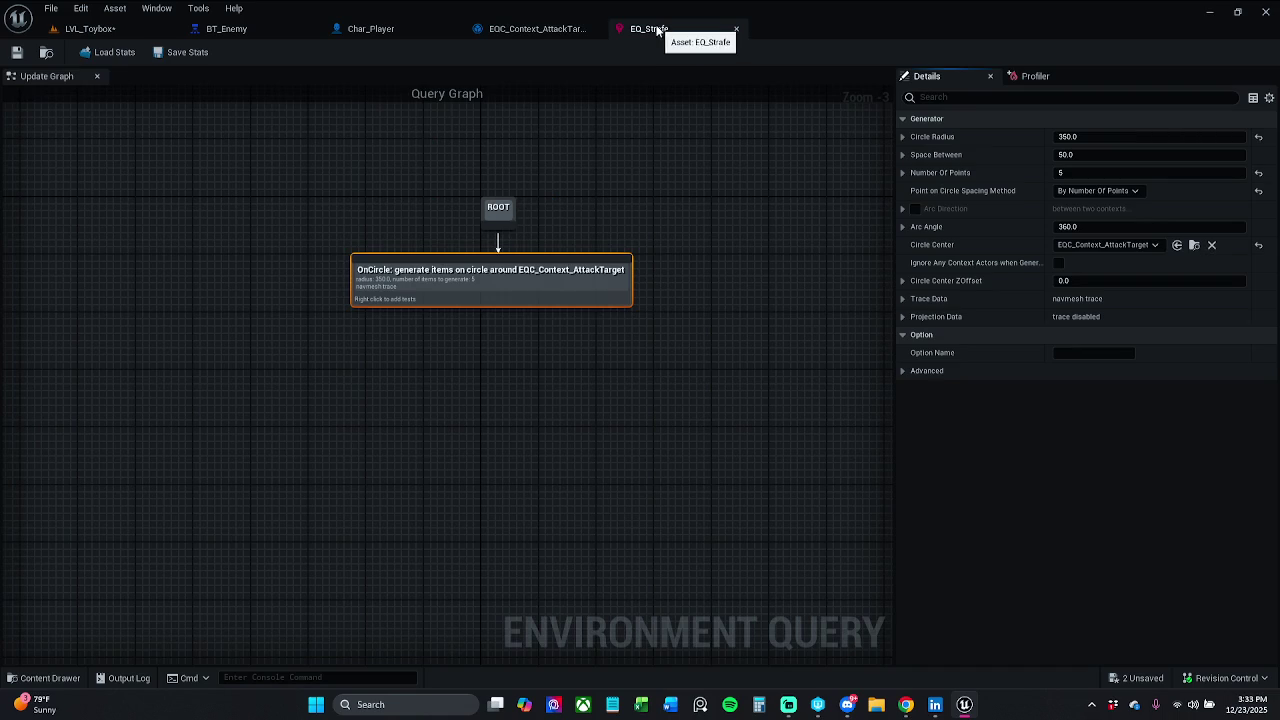
left_click(537, 30)
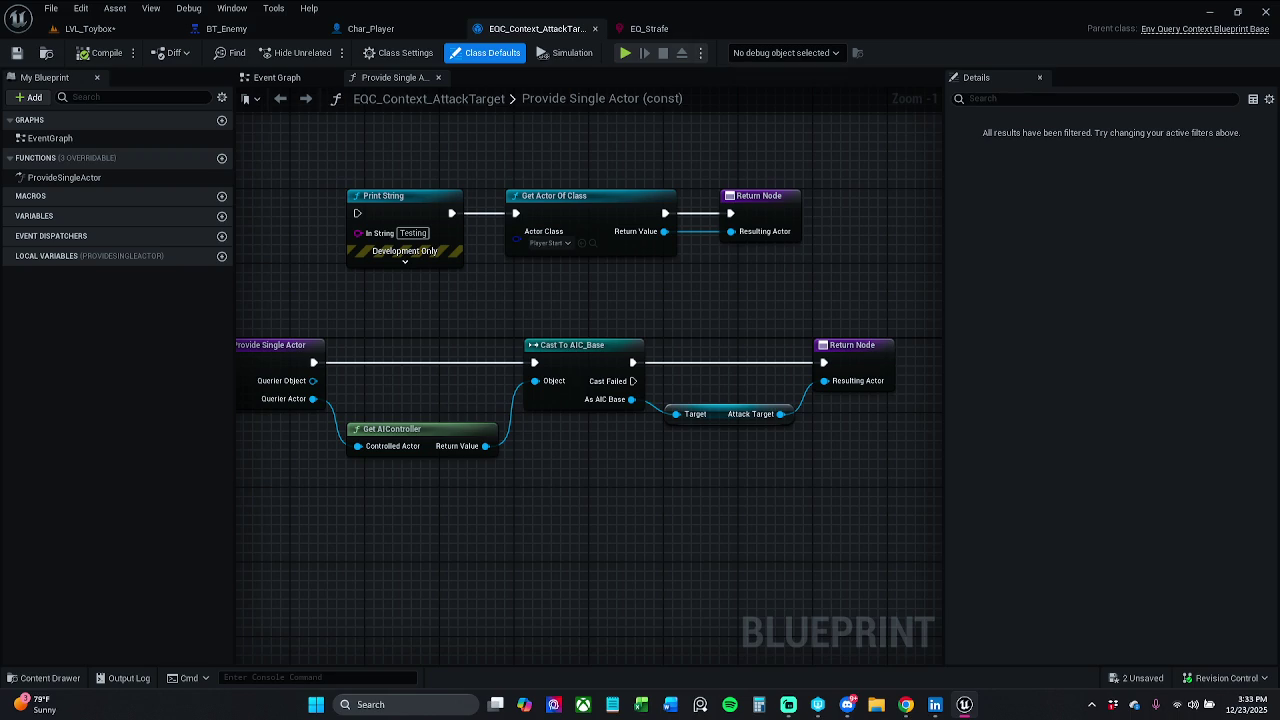
mouse_move(353, 236)
left_mouse_down()
mouse_move(450, 230)
mouse_move(389, 262)
left_mouse_up()
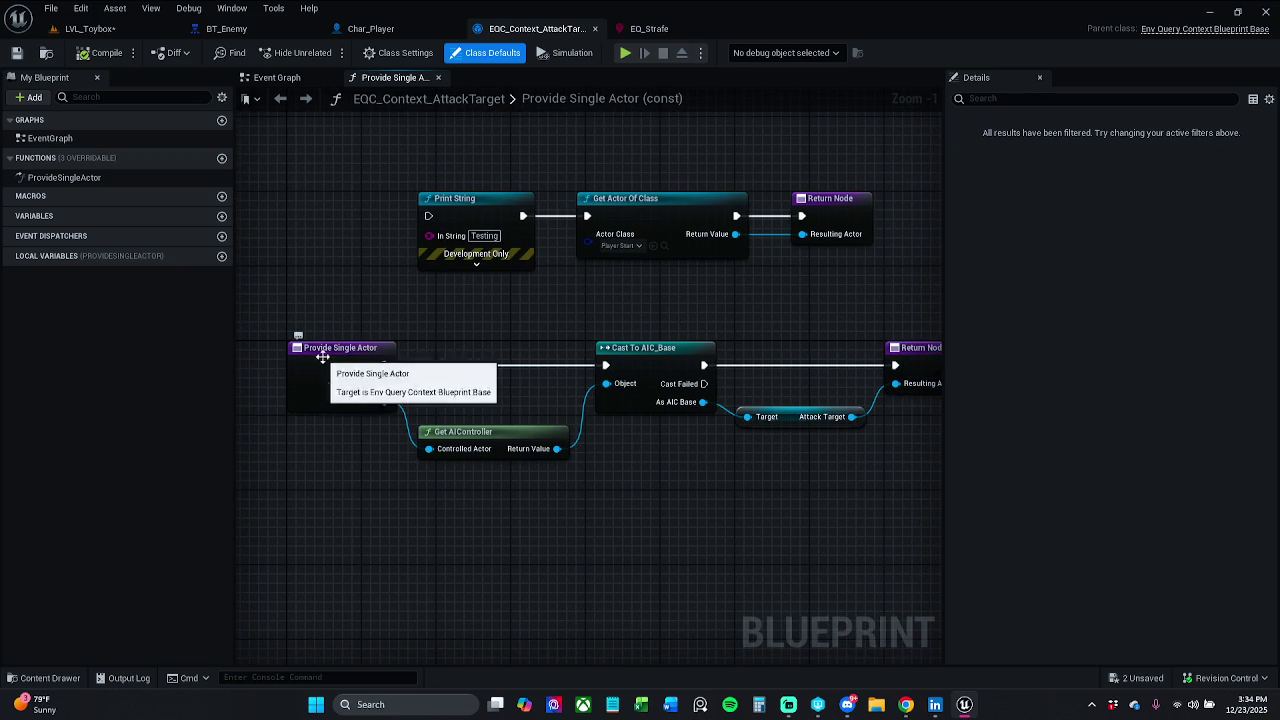
left_click(290, 345)
left_click(424, 357)
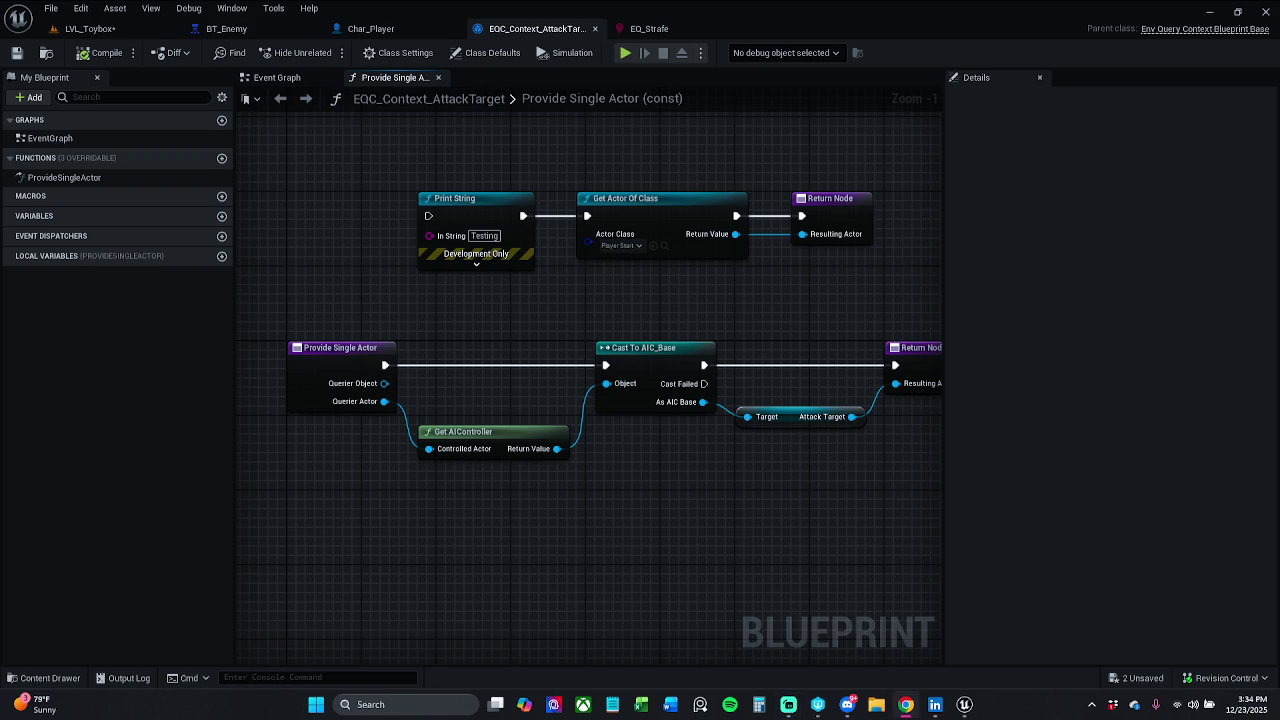
mouse_move(615, 300)
left_mouse_down()
mouse_move(482, 286)
mouse_move(547, 293)
left_mouse_up()
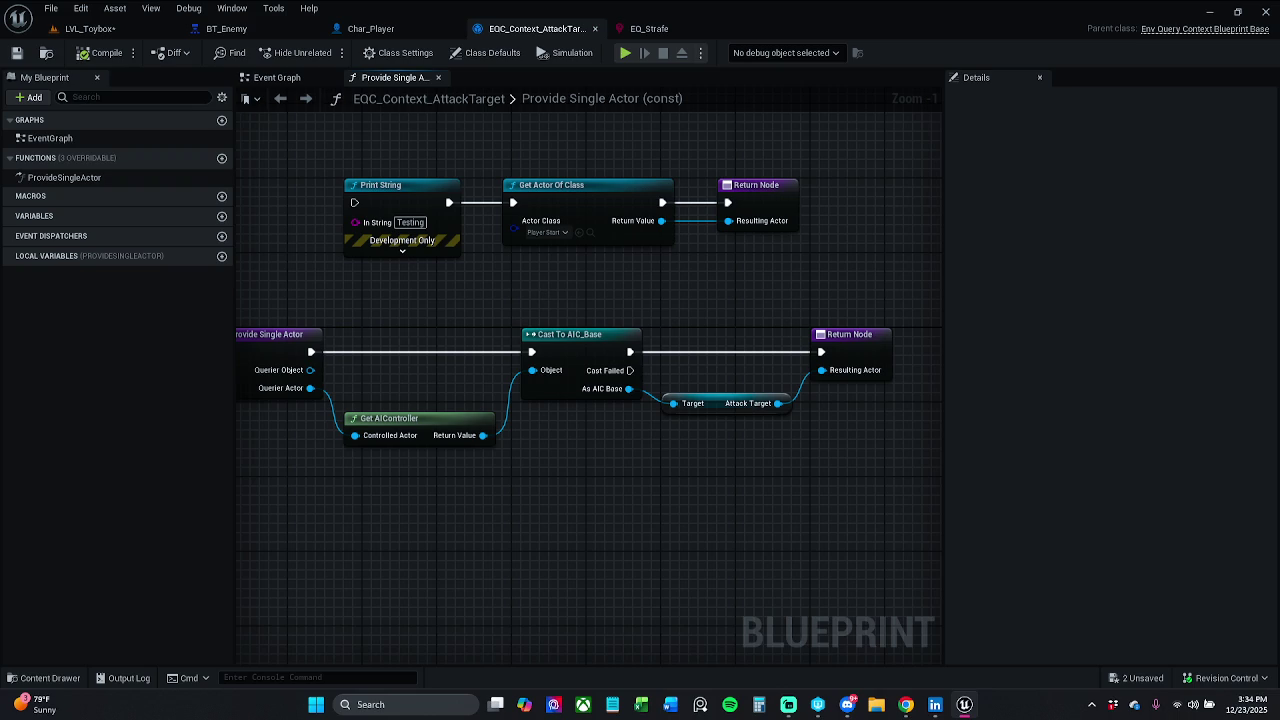
left_click(905, 704)
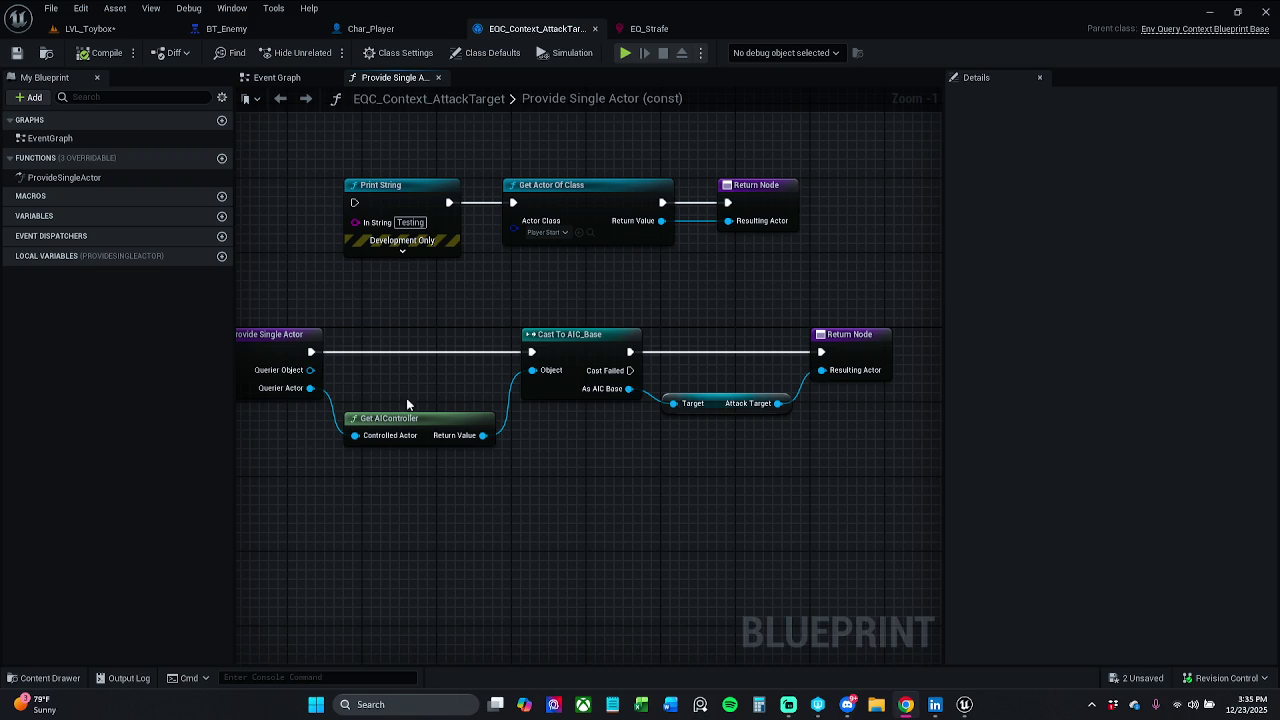
Nudge Get AIController slightly upward, save the context blueprint, then Save All from LVL_Toybox.
left_click_drag(401, 418, 400, 409)
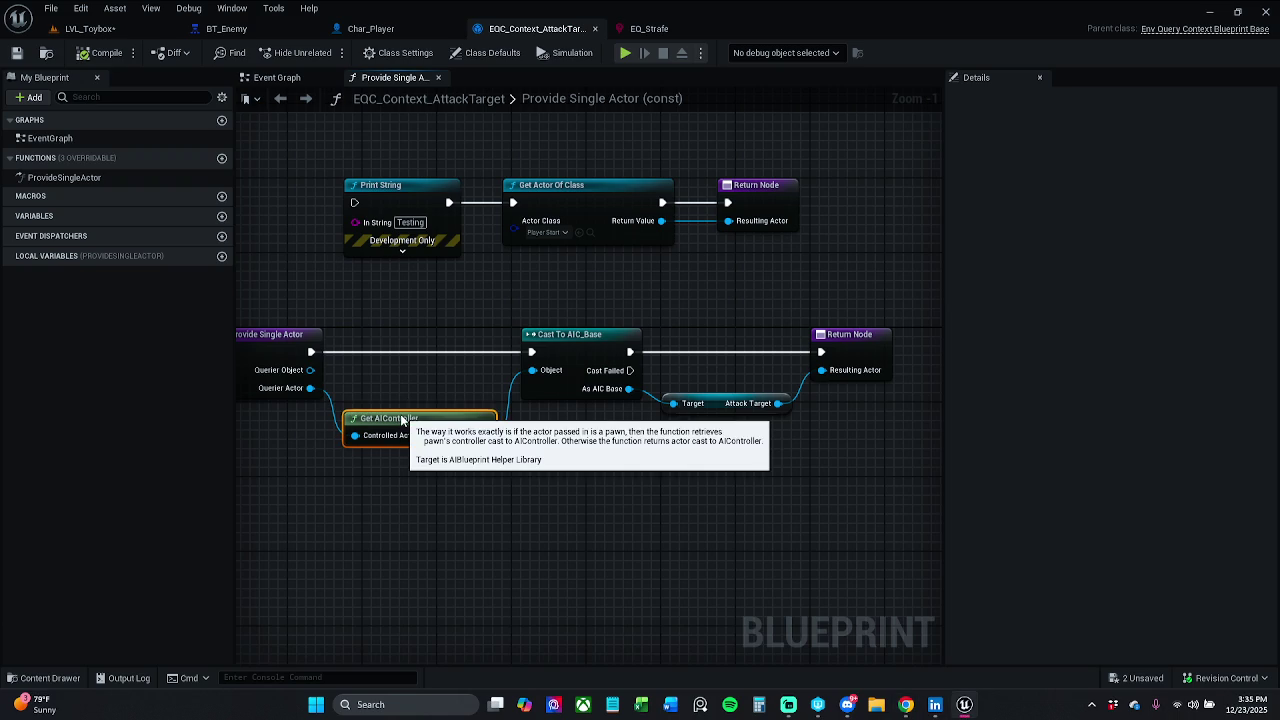
left_click(422, 509)
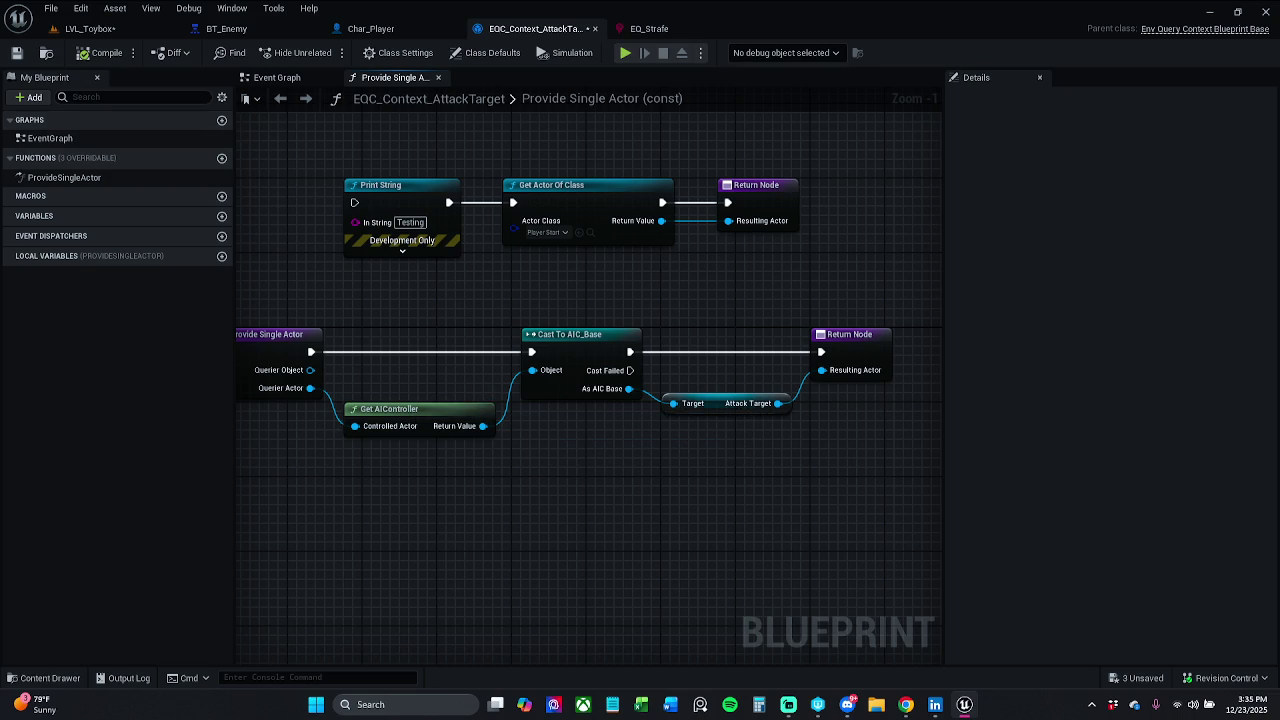
left_click(17, 53)
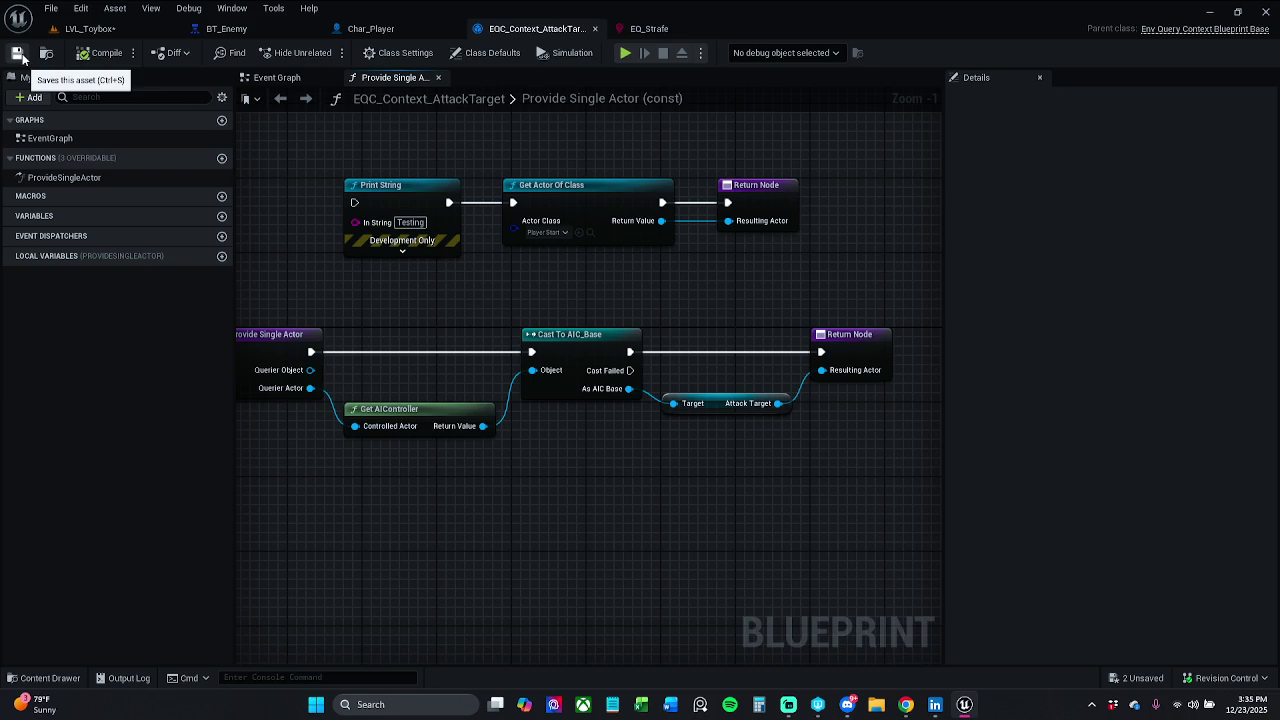
left_click(88, 28)
left_click(17, 53)
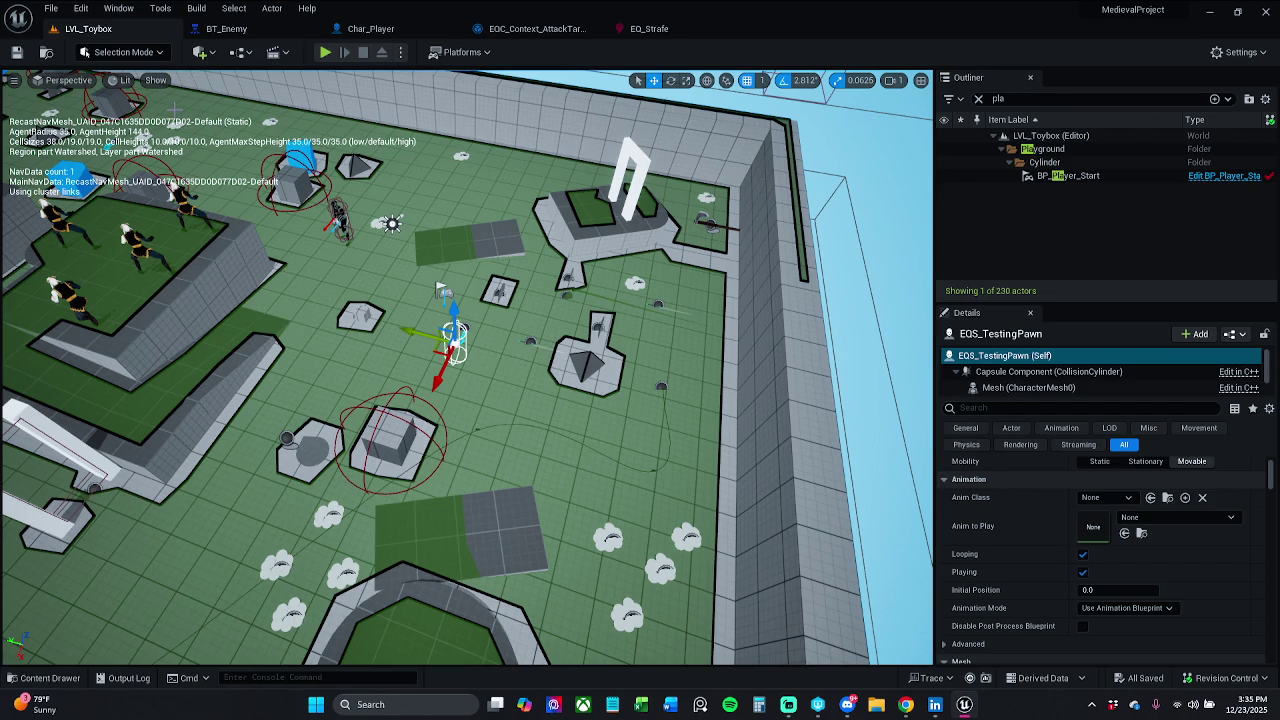
Clear the Outliner search to list all 230 actors, then return to the EQC_Context_AttackTarget graph.
left_click(443, 290)
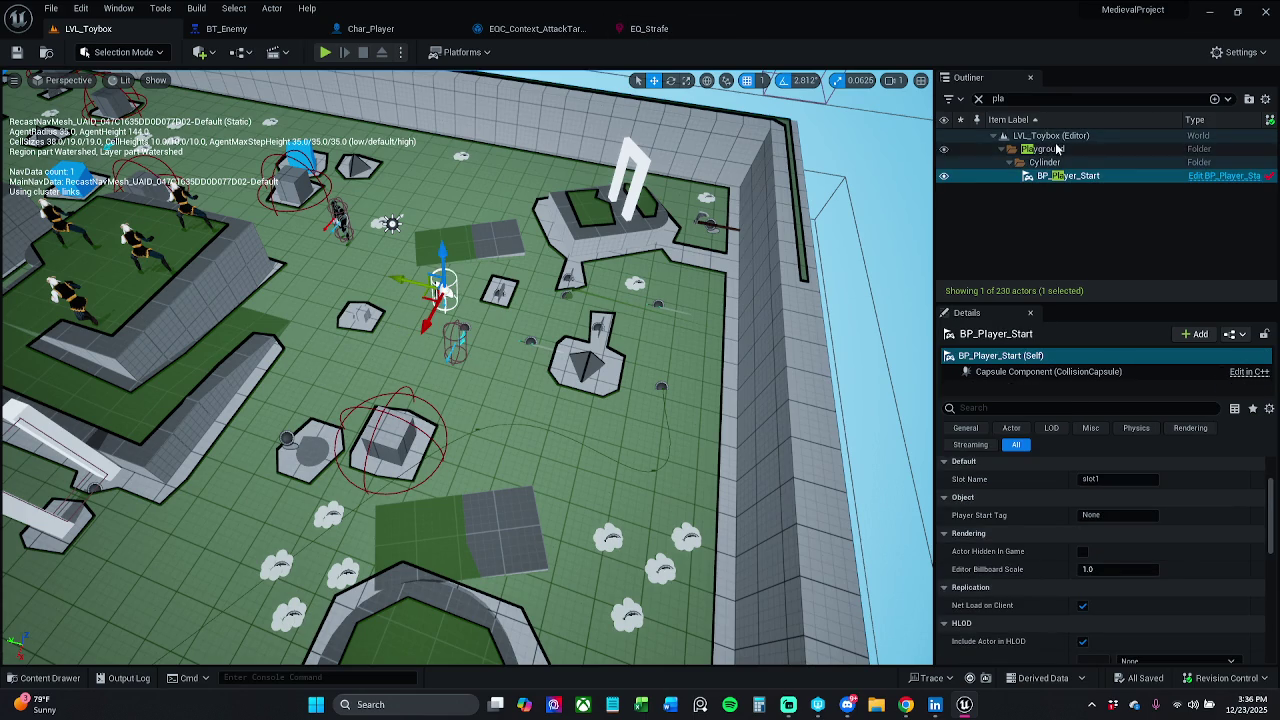
left_click(979, 98)
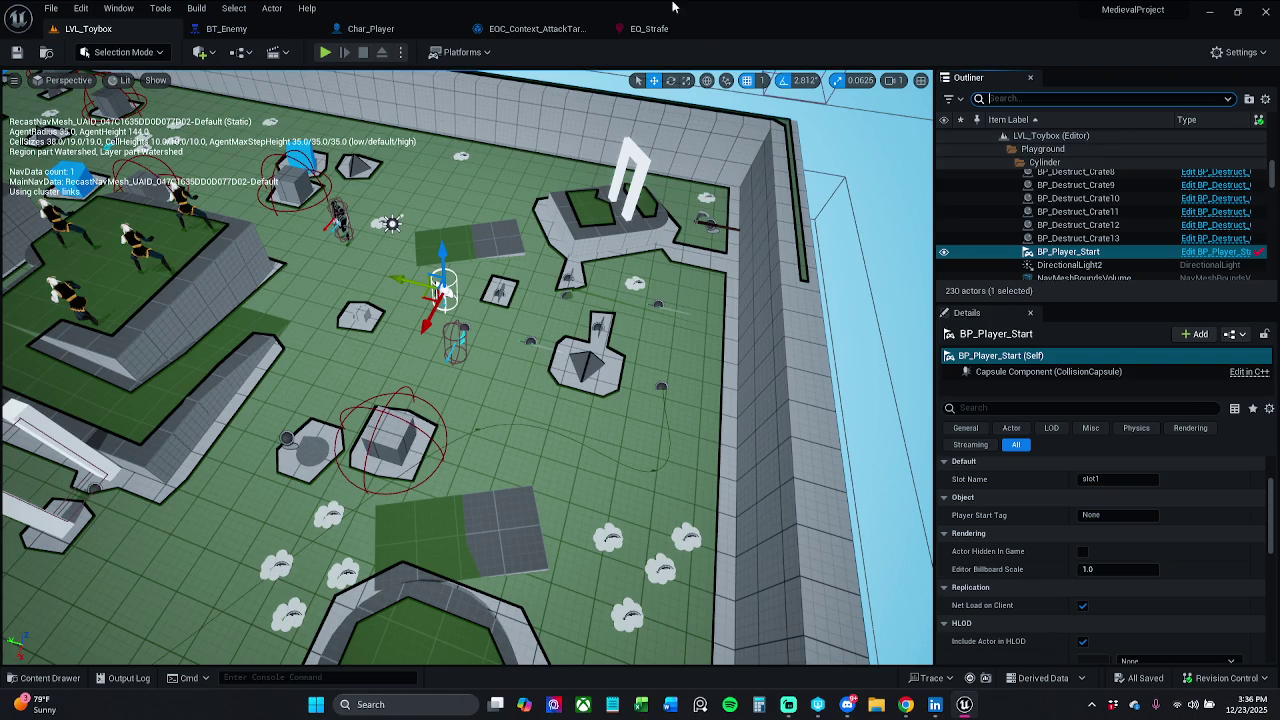
left_click(671, 33)
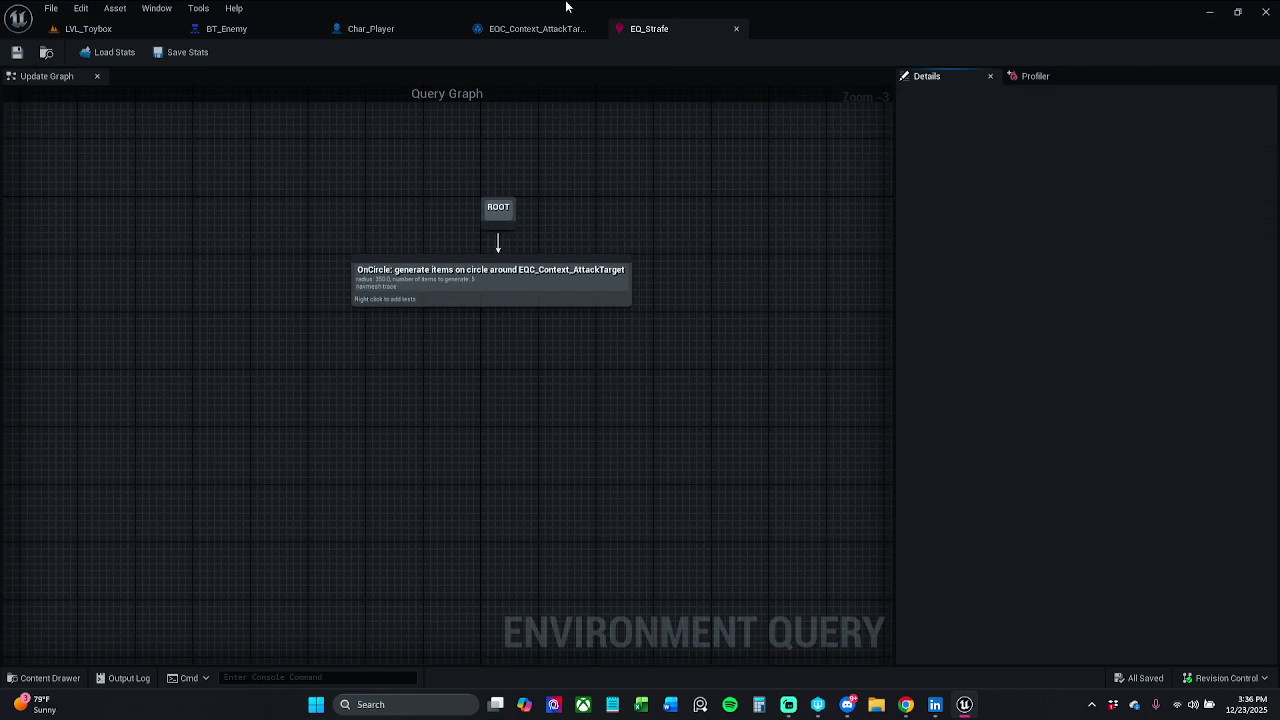
left_click(537, 30)
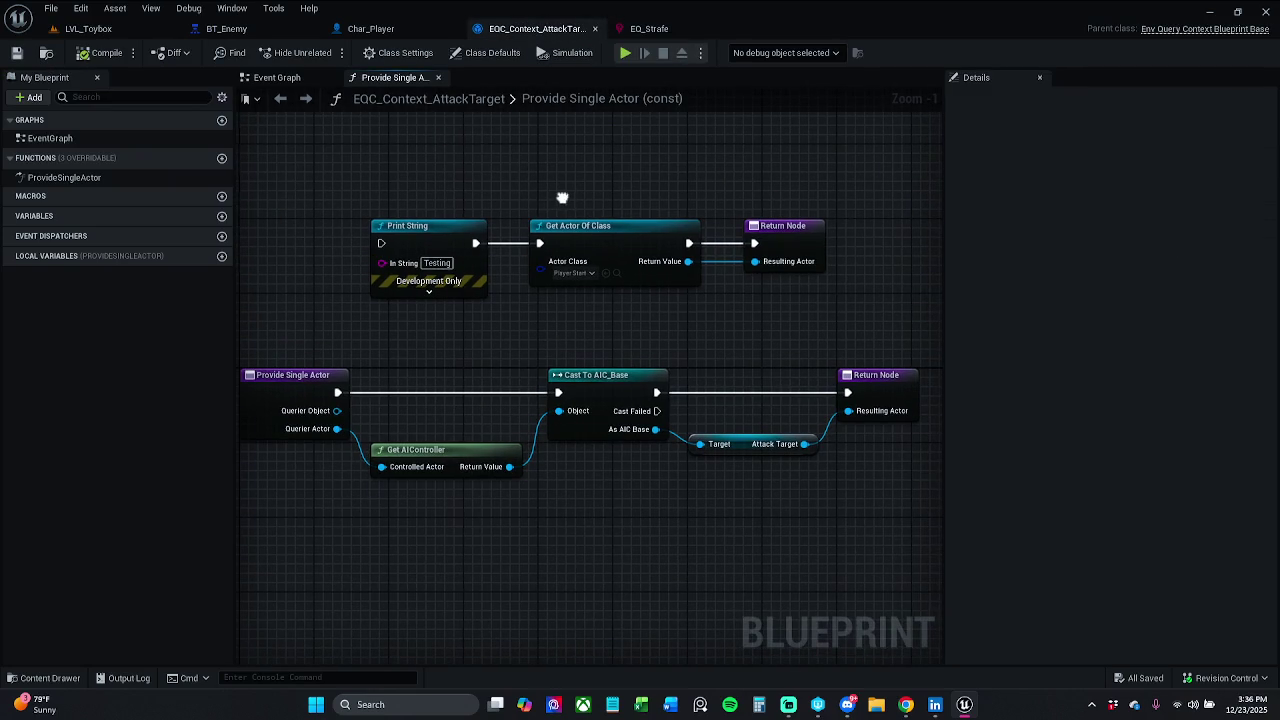
Connect Provide Single Actor's execution pin to Print String and save the blueprint.
mouse_move(563, 203)
left_mouse_down()
mouse_move(608, 210)
mouse_move(567, 222)
left_mouse_up()
mouse_move(380, 431)
left_mouse_down()
mouse_move(458, 434)
mouse_move(462, 274)
left_mouse_up()
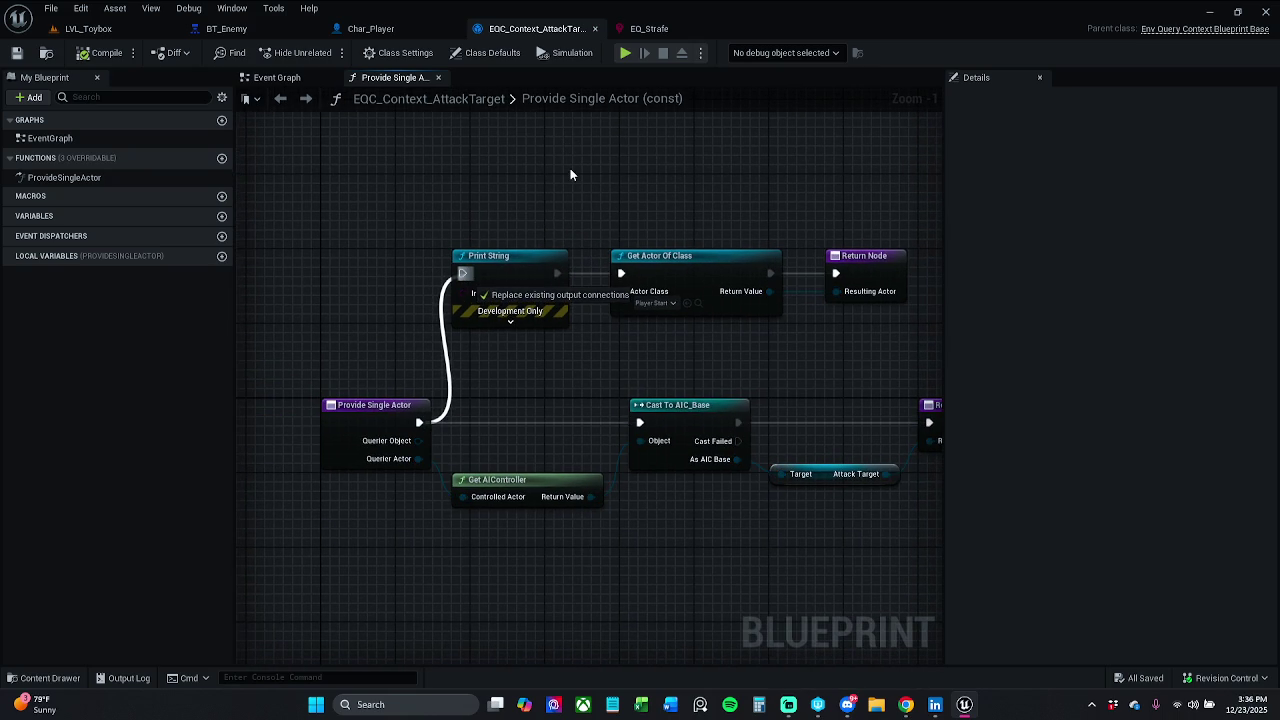
left_click(16, 52)
Back in LVL_Toybox, select the SM_Cube and then the EQS_TestingPawn.
left_click(118, 38)
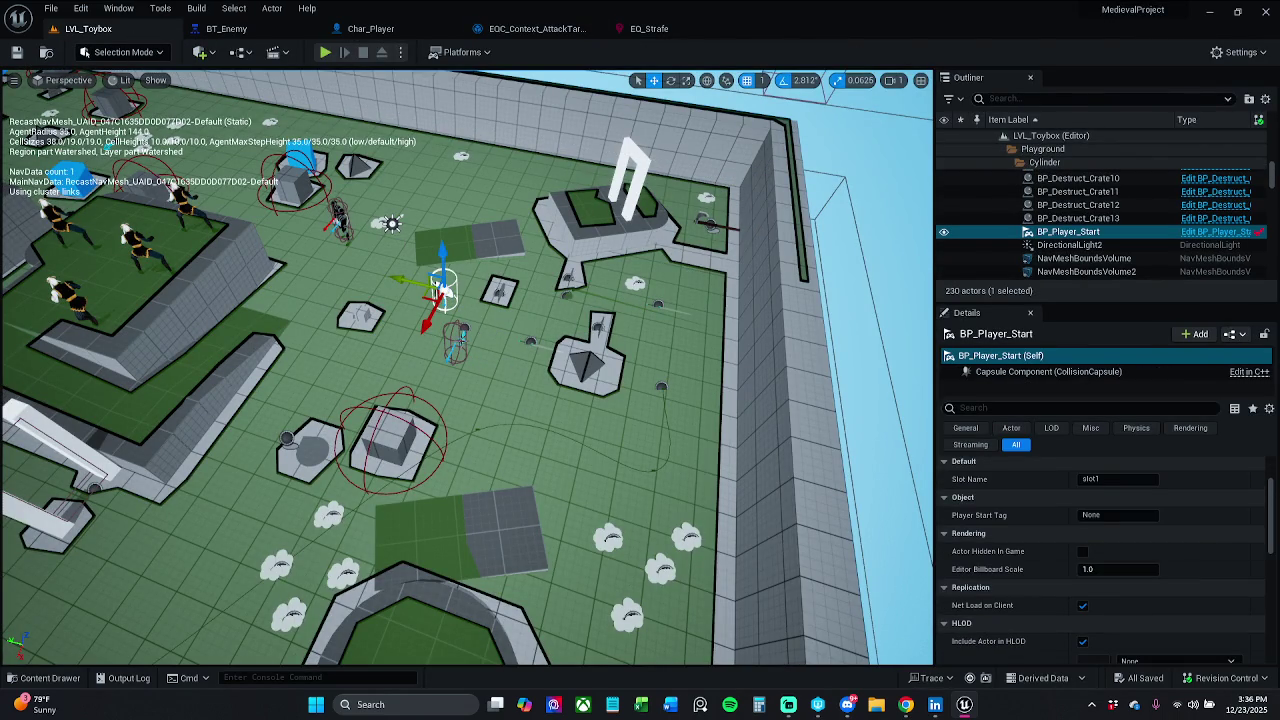
left_click(440, 290)
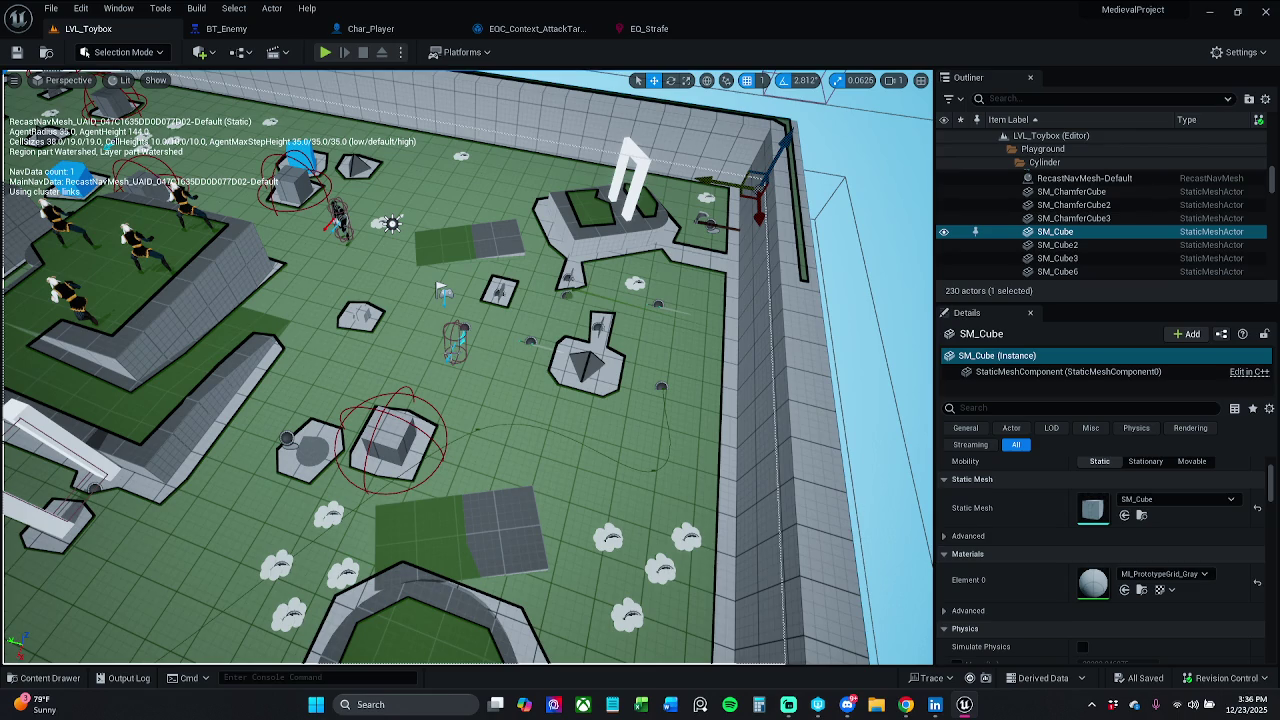
left_click(452, 346)
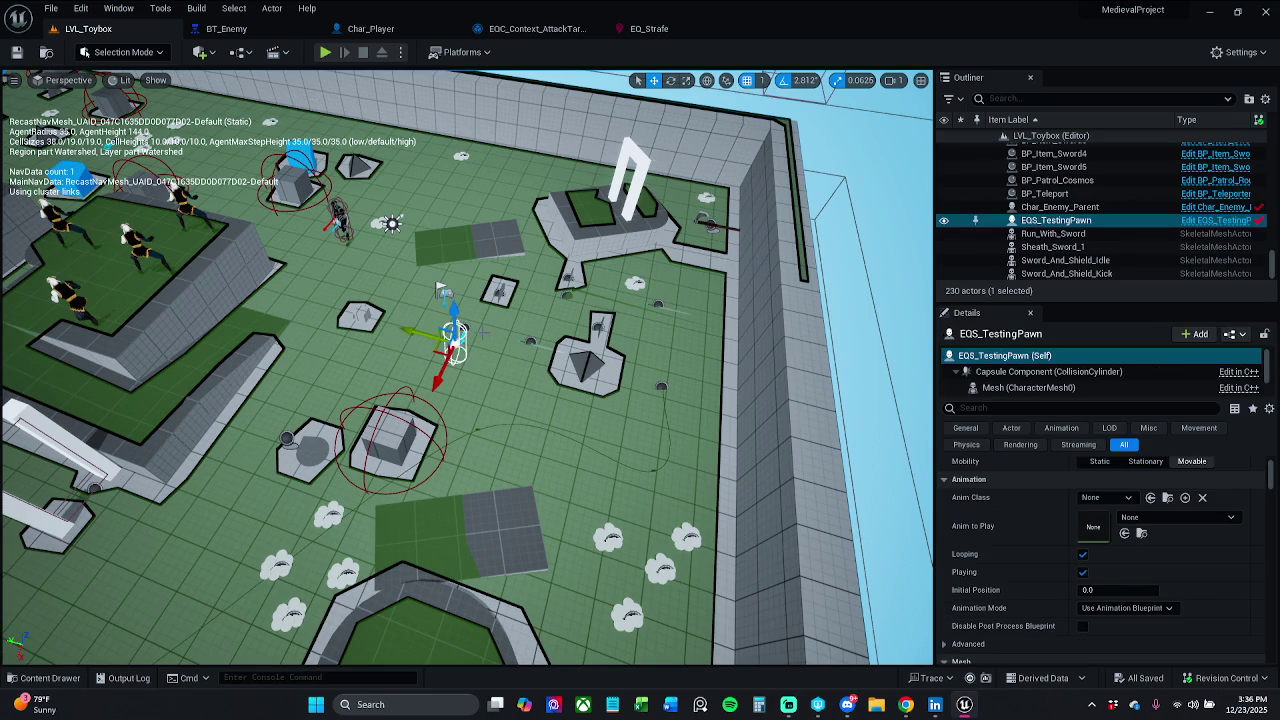
Move the EQS_TestingPawn far to the left across the floor and save the level.
left_click_drag(444, 349, 426, 364)
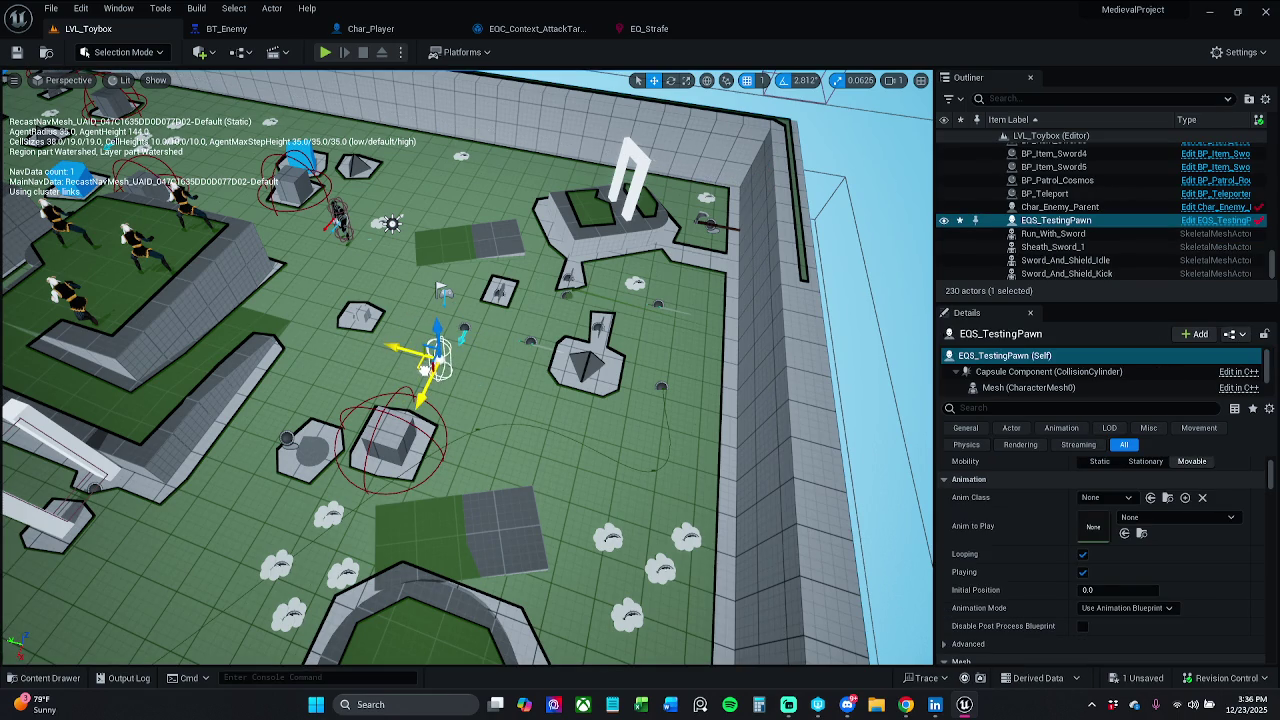
left_click(443, 293)
left_click(429, 364)
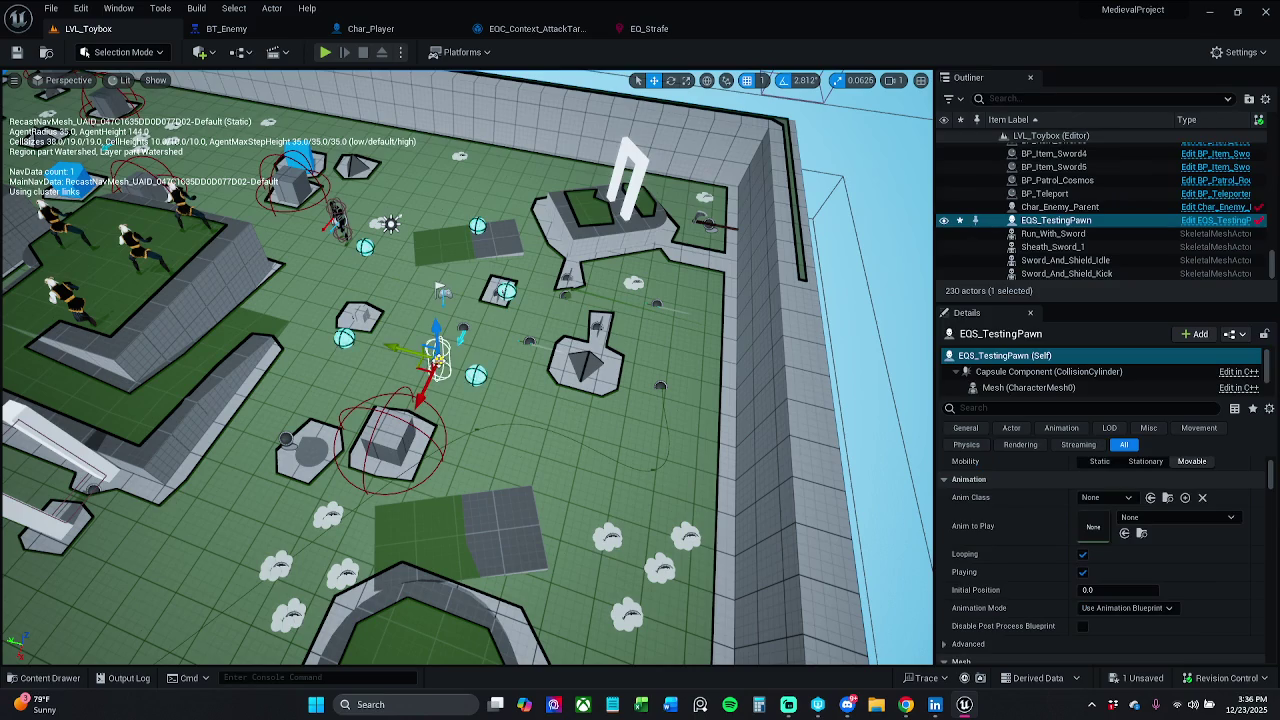
mouse_move(428, 368)
left_mouse_down()
mouse_move(484, 398)
mouse_move(712, 435)
mouse_move(168, 540)
left_mouse_up()
scroll(178, 592, "down", 2)
key("f")
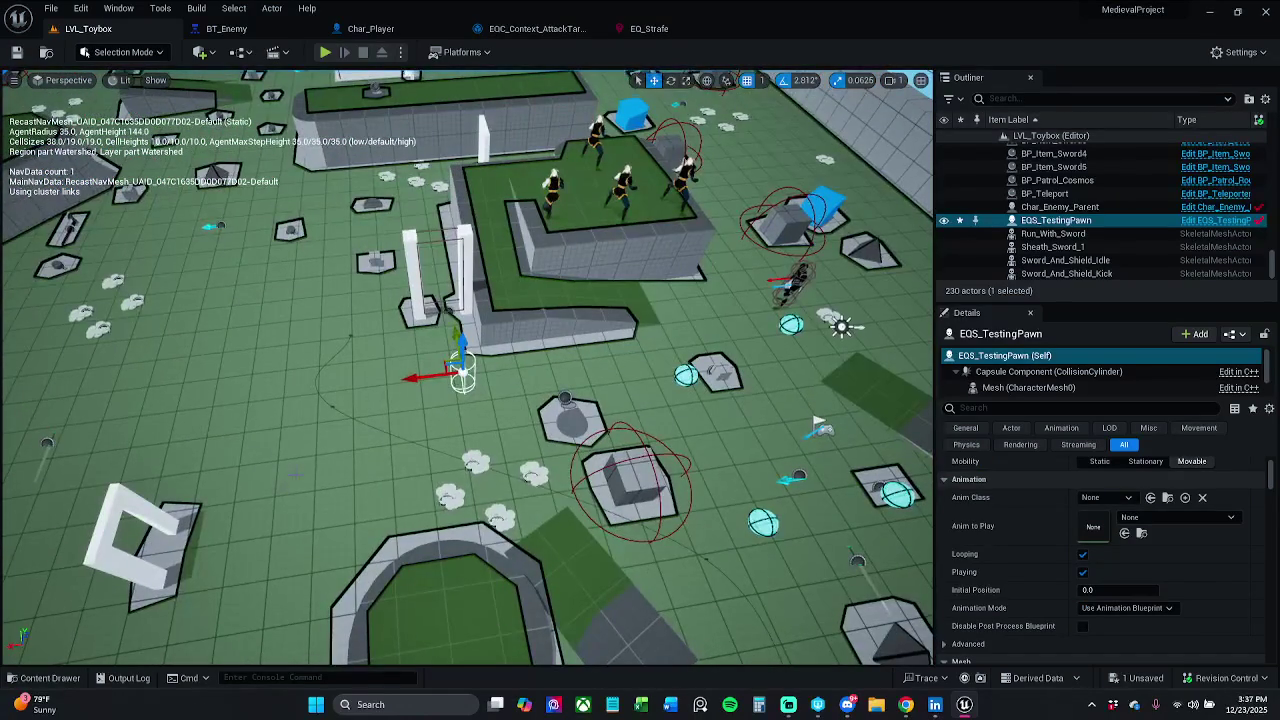
mouse_move(440, 362)
left_mouse_down()
mouse_move(171, 364)
mouse_move(178, 372)
left_mouse_up()
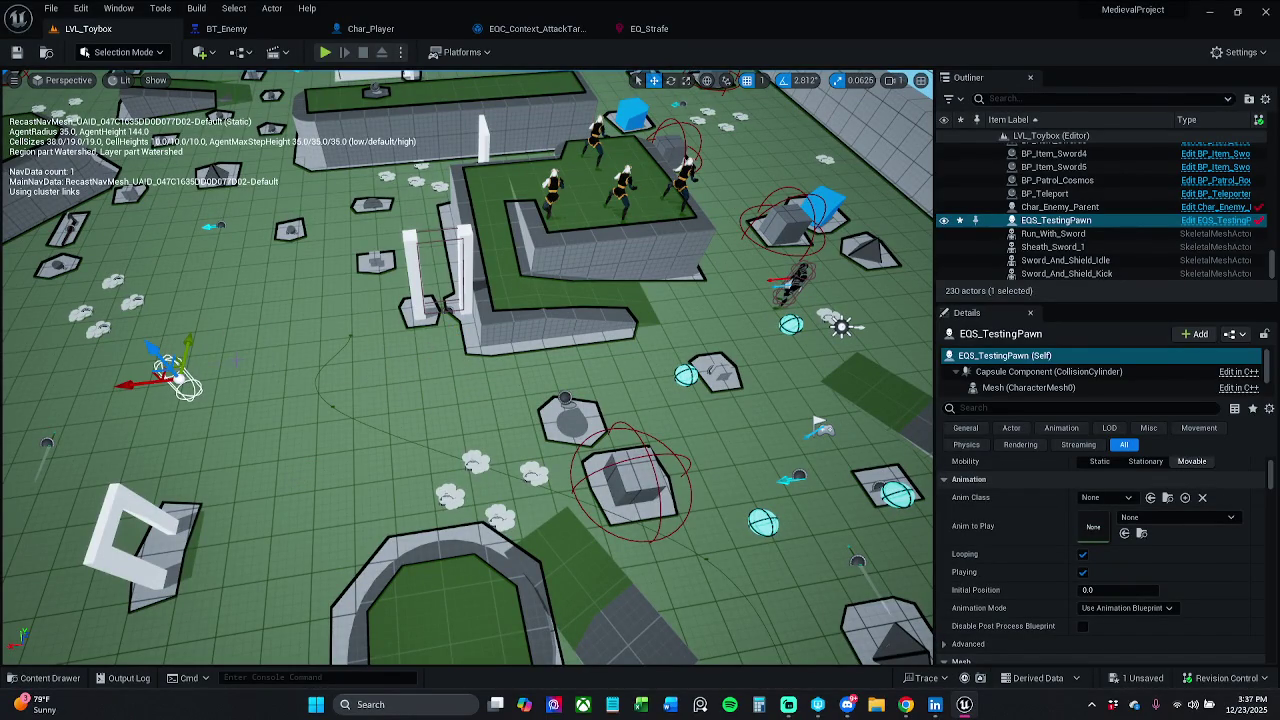
left_click(16, 52)
Move BP_Player_Start further up the level, closer to the testing pawn.
left_click_drag(784, 339, 784, 339)
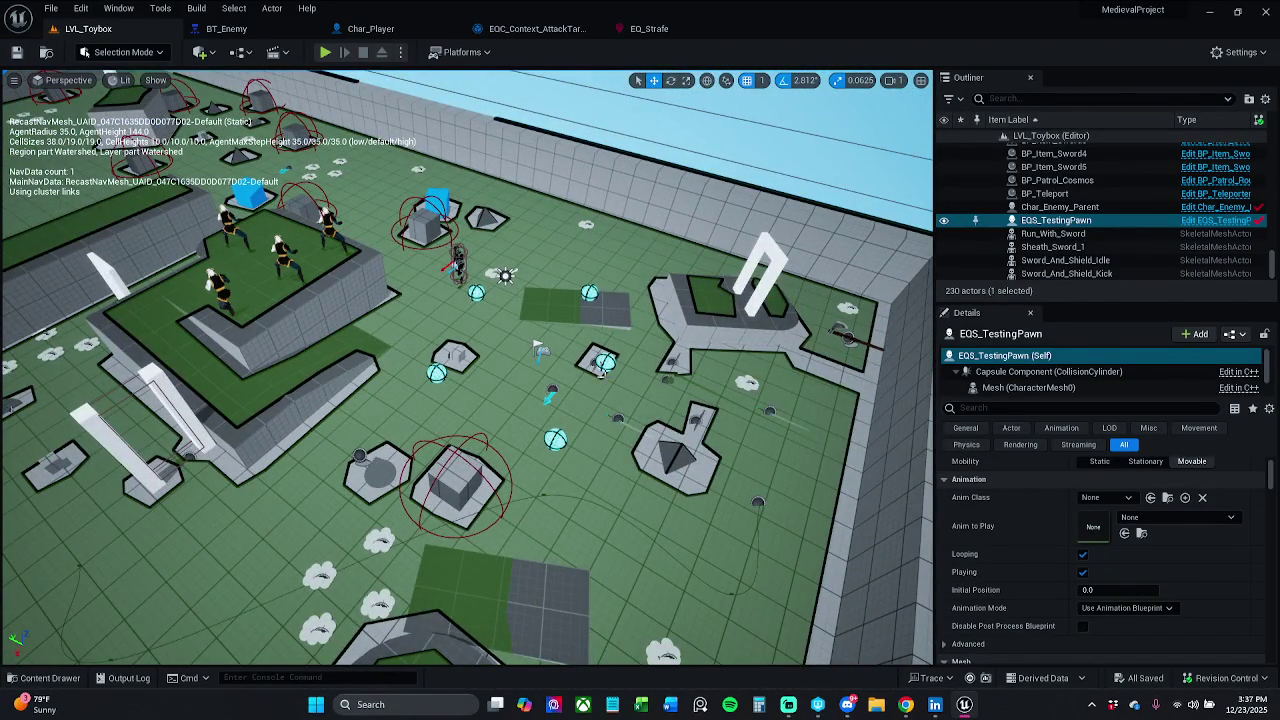
left_click(540, 350)
mouse_move(529, 352)
left_mouse_down()
mouse_move(515, 270)
mouse_move(528, 243)
left_mouse_up()
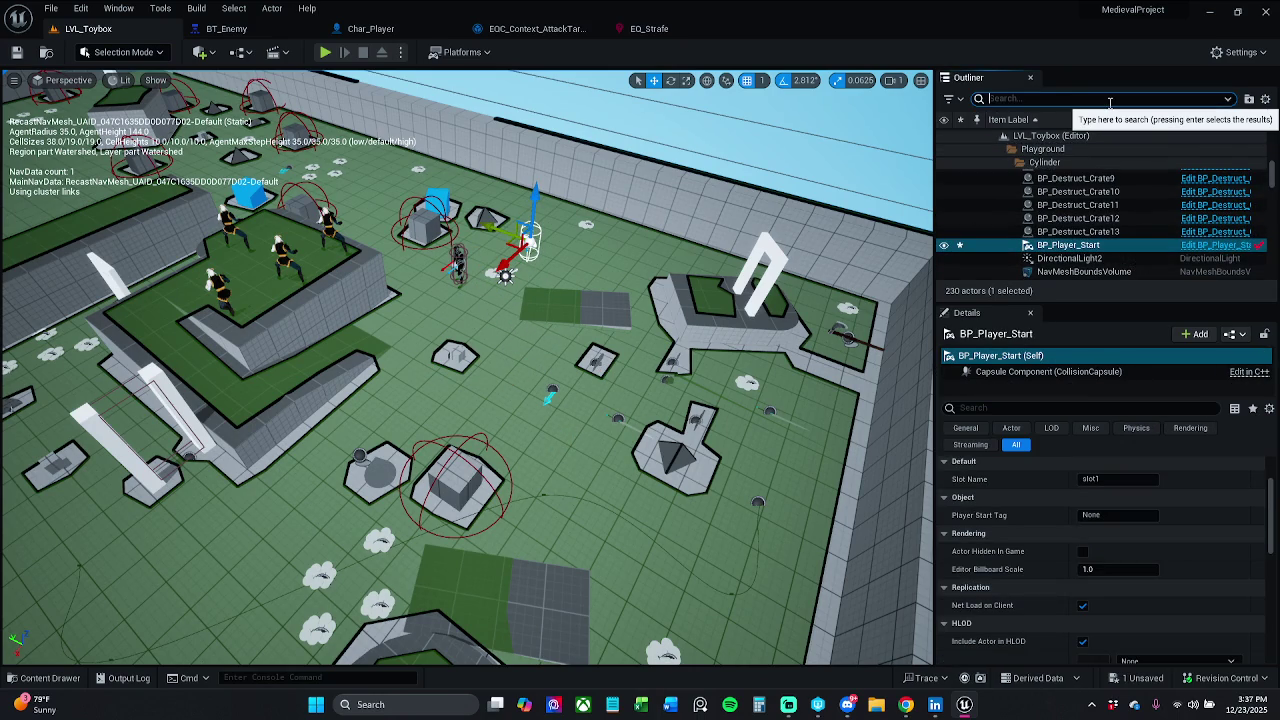
Filter the Outliner by 'eq' and select EQS_TestingPawn to display its EQ_Strafe query points.
type("eq")
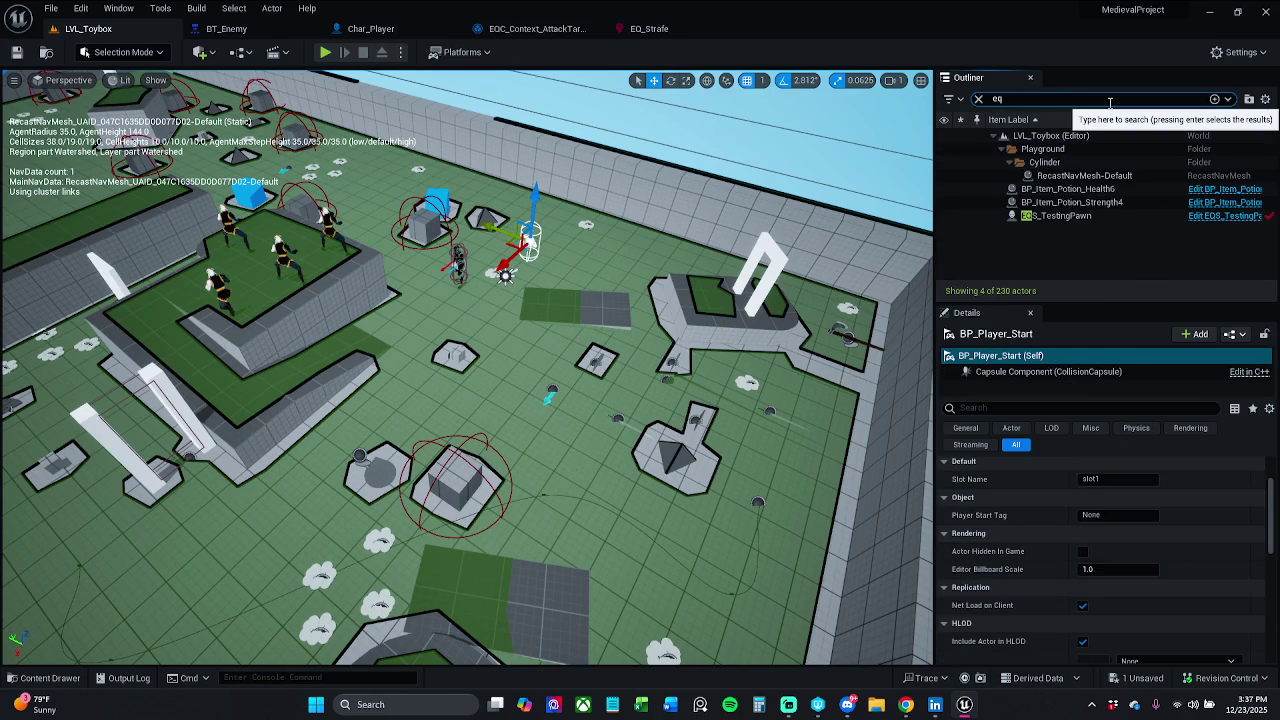
left_click(1072, 217)
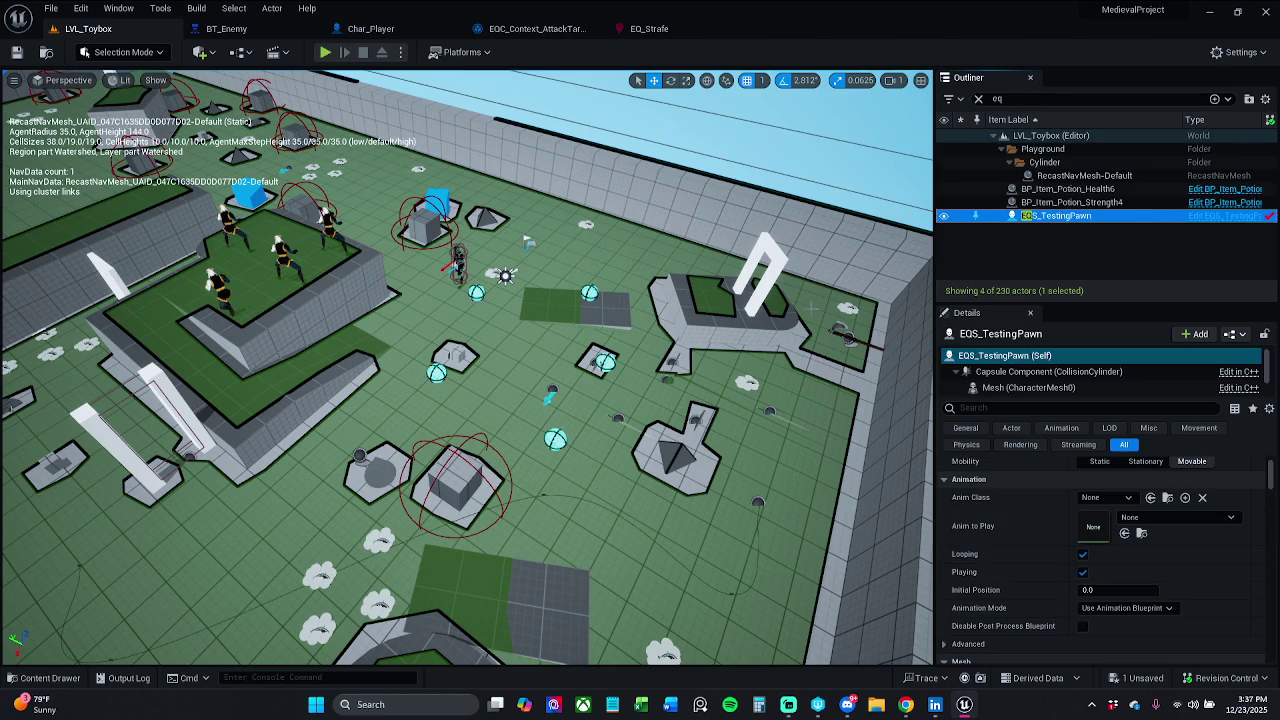
left_click_drag(765, 315, 659, 283)
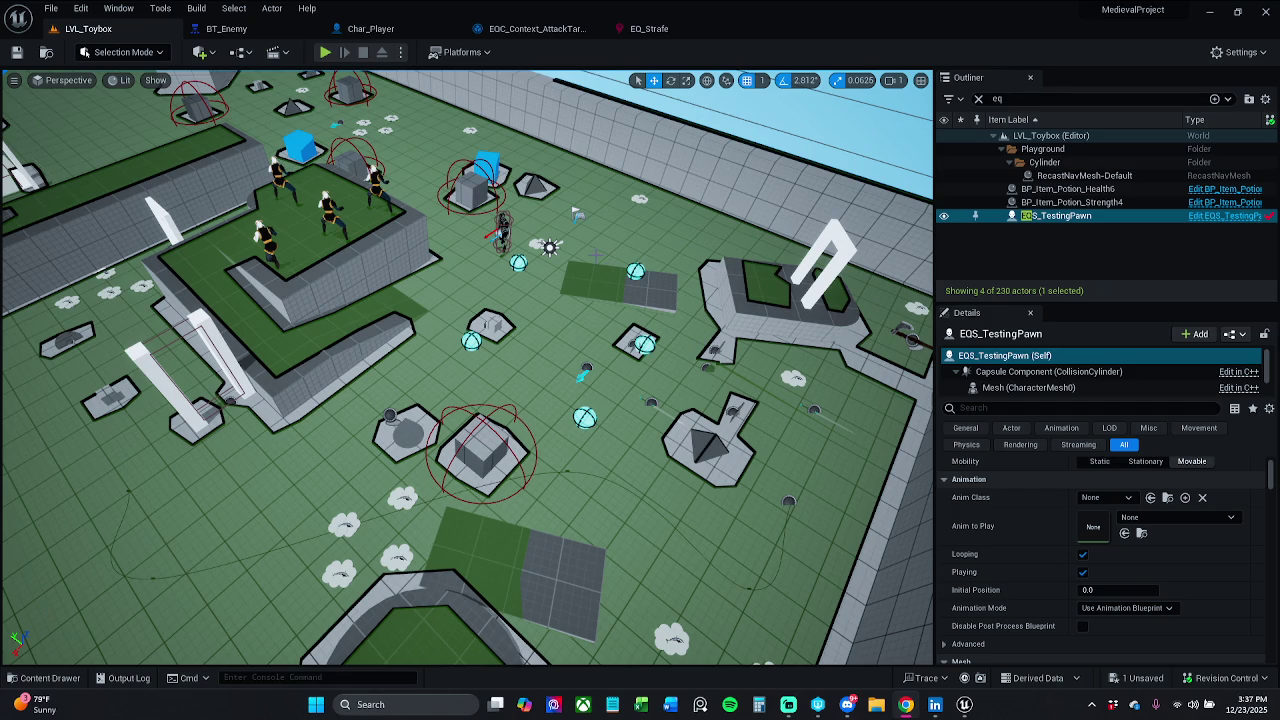
scroll(1103, 537, "down", 3)
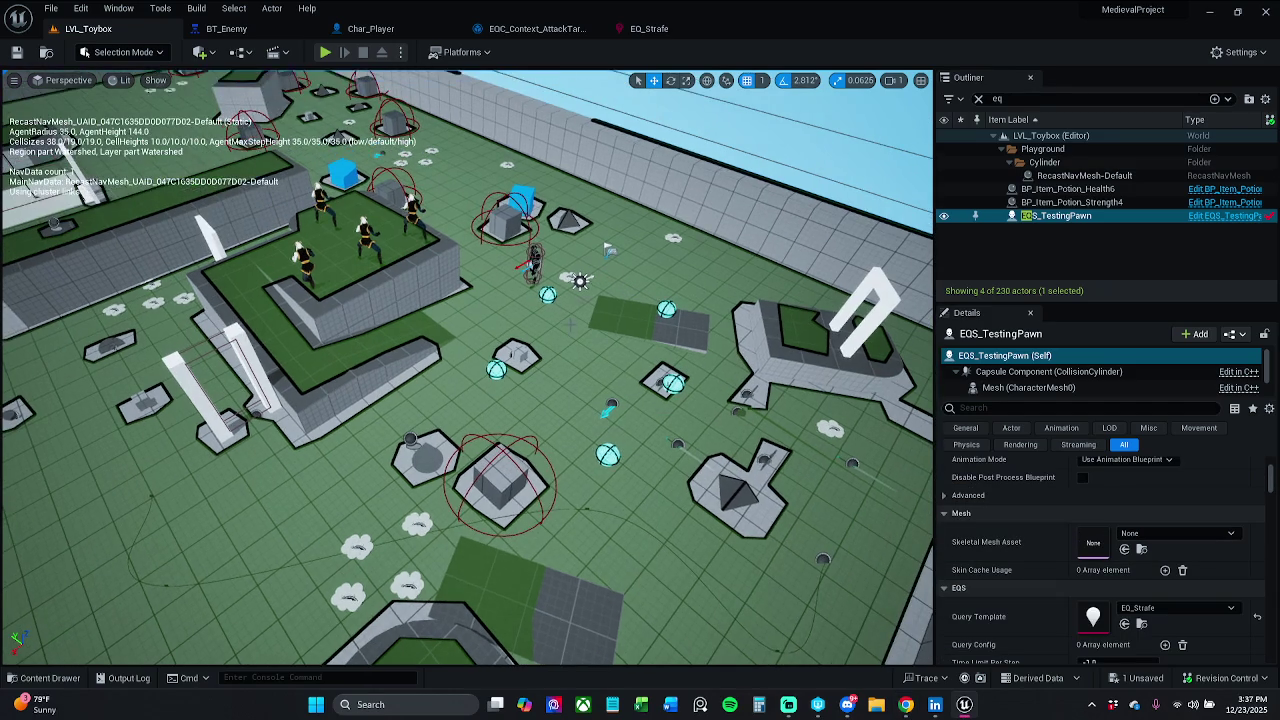
left_click(607, 250)
left_click(610, 250)
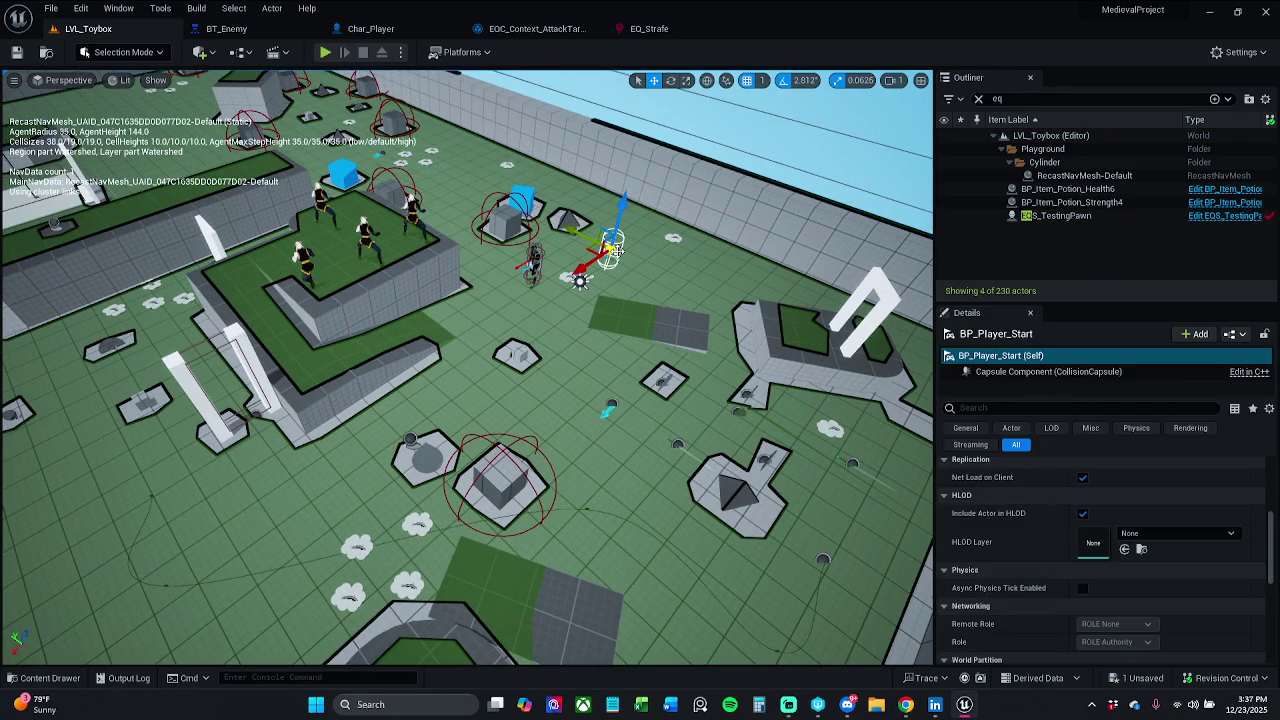
left_click(1068, 216)
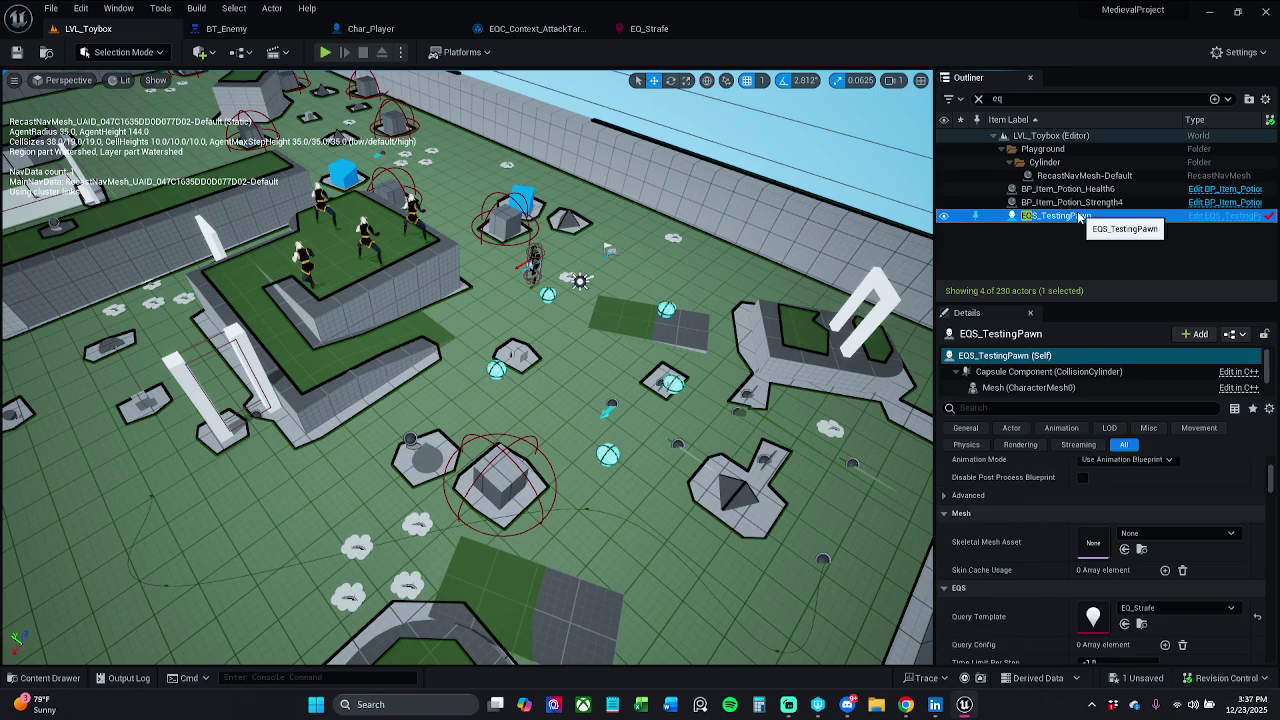
Run Build All Levels, skip the HLOD prompt, and save and check out the level assets.
left_click(197, 8)
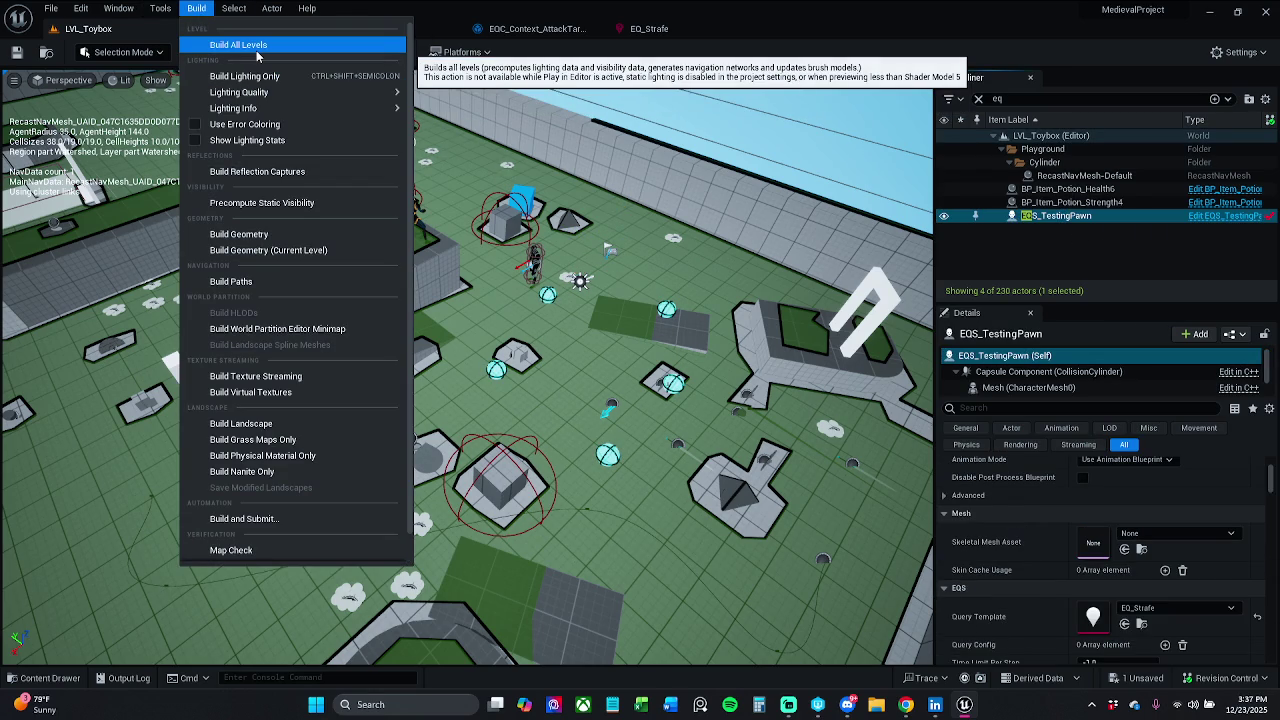
left_click(256, 47)
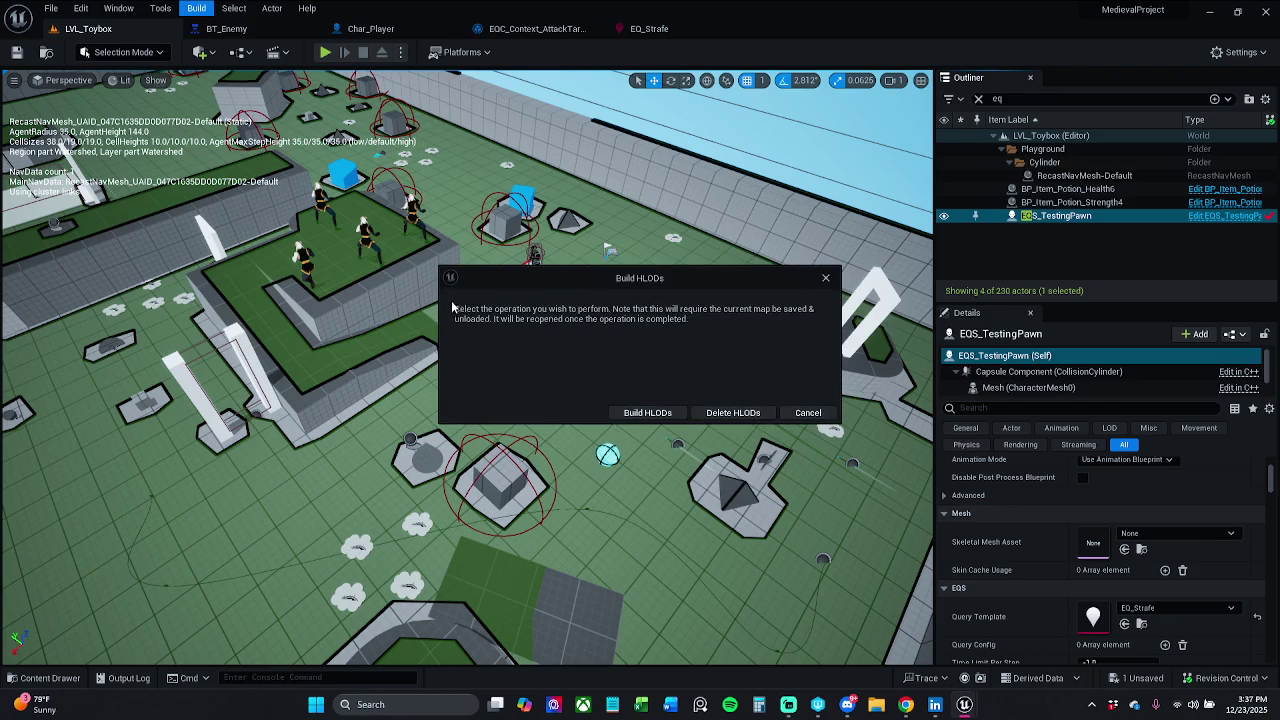
left_click(659, 412)
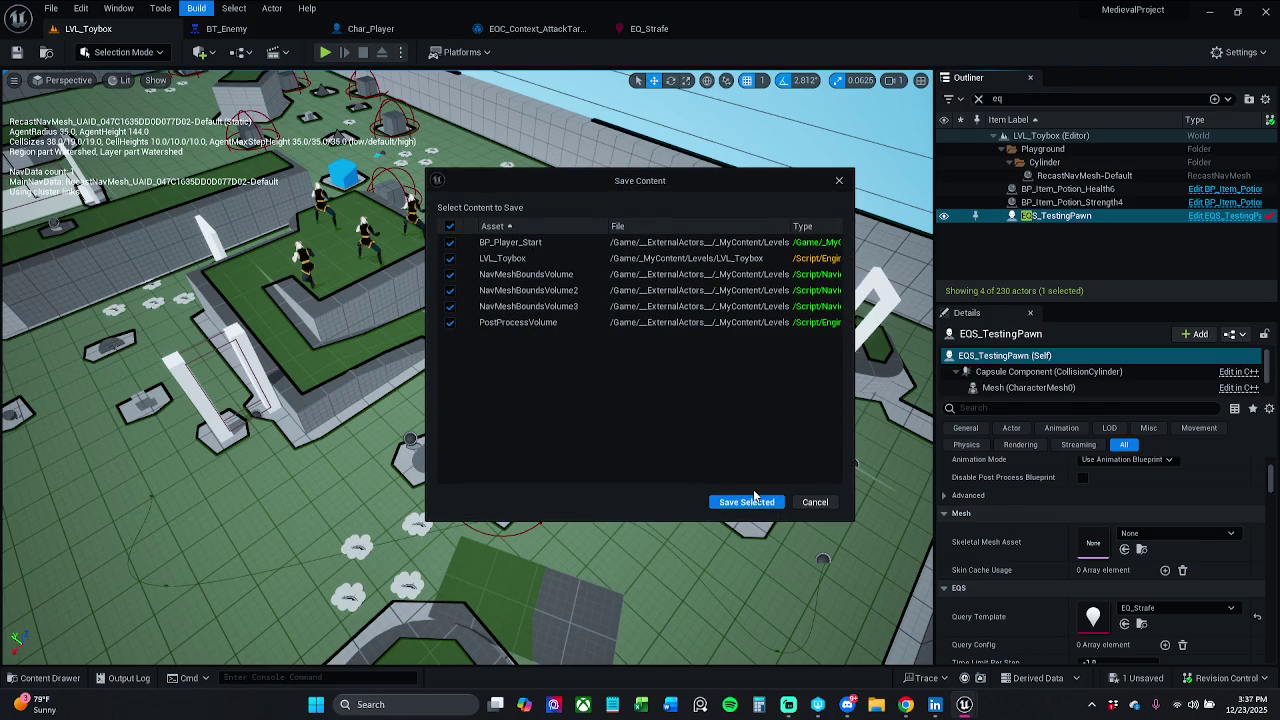
left_click(758, 499)
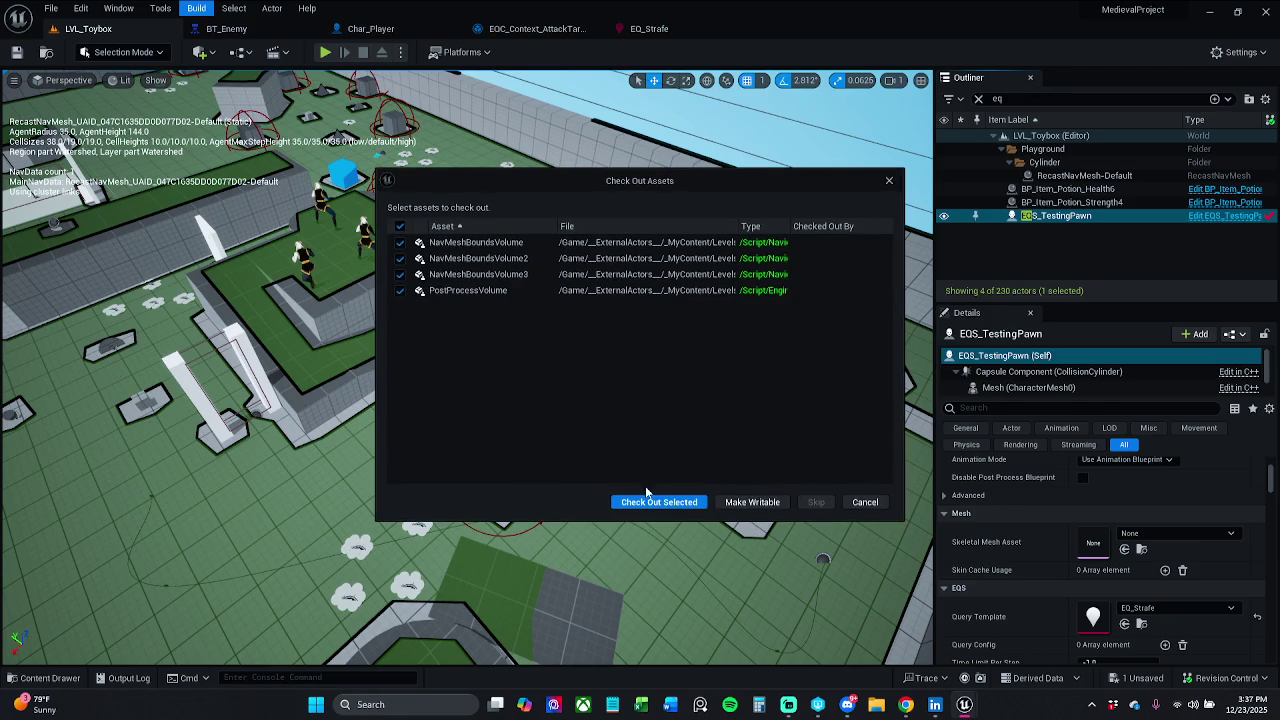
left_click(674, 504)
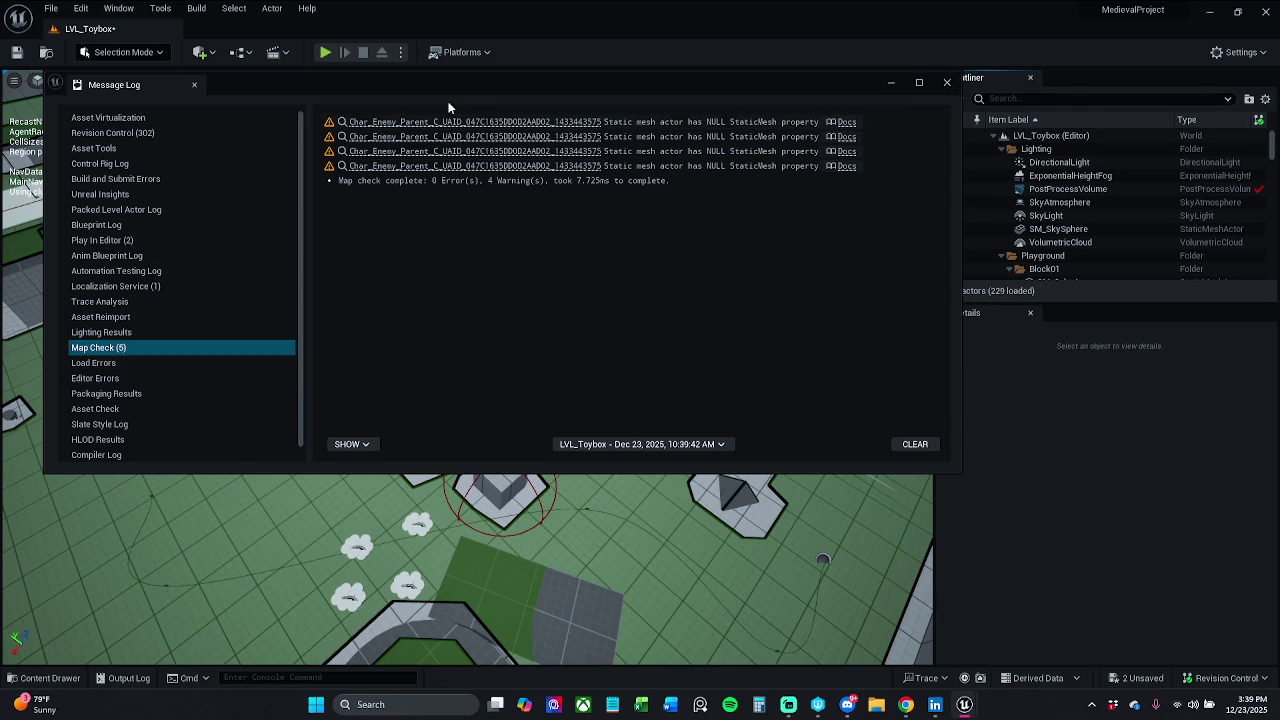
Jump to Char_Enemy_Parent from the first Map Check warning, then close the Message Log.
left_click(525, 122)
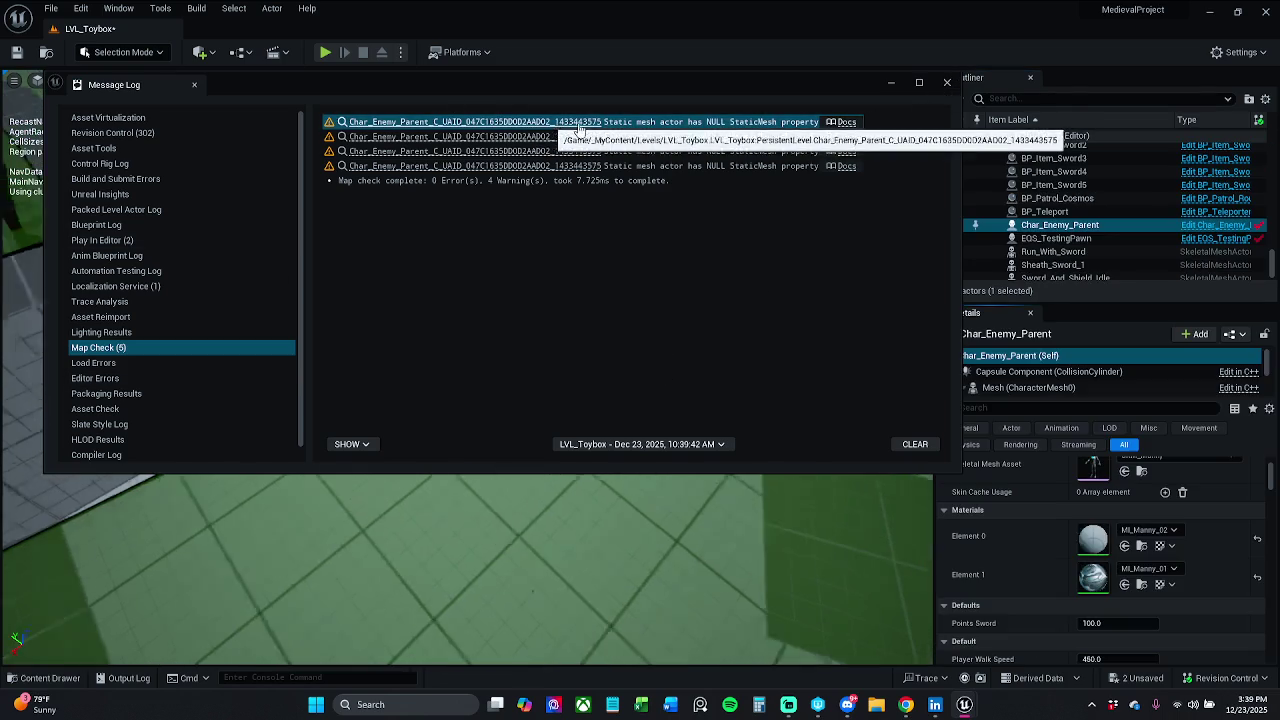
left_click(948, 84)
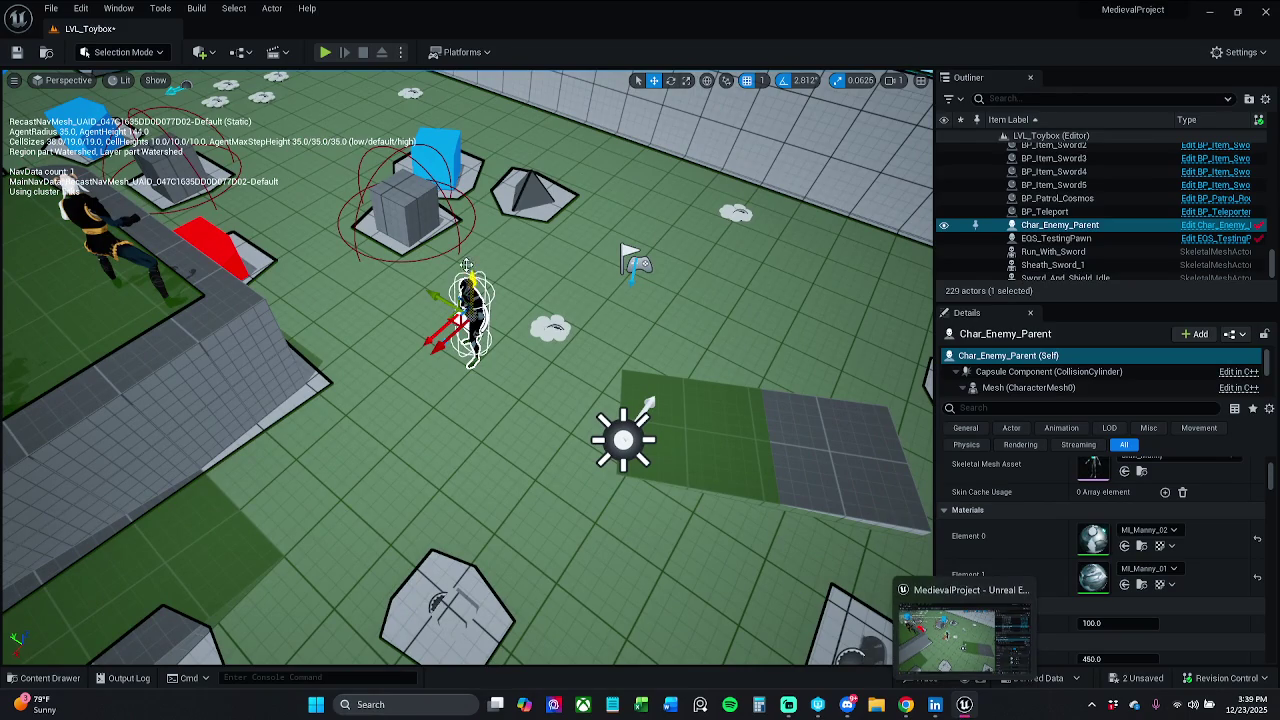
Play-test LVL_Toybox briefly, running forward through coins and axes, then stop.
left_click(326, 52)
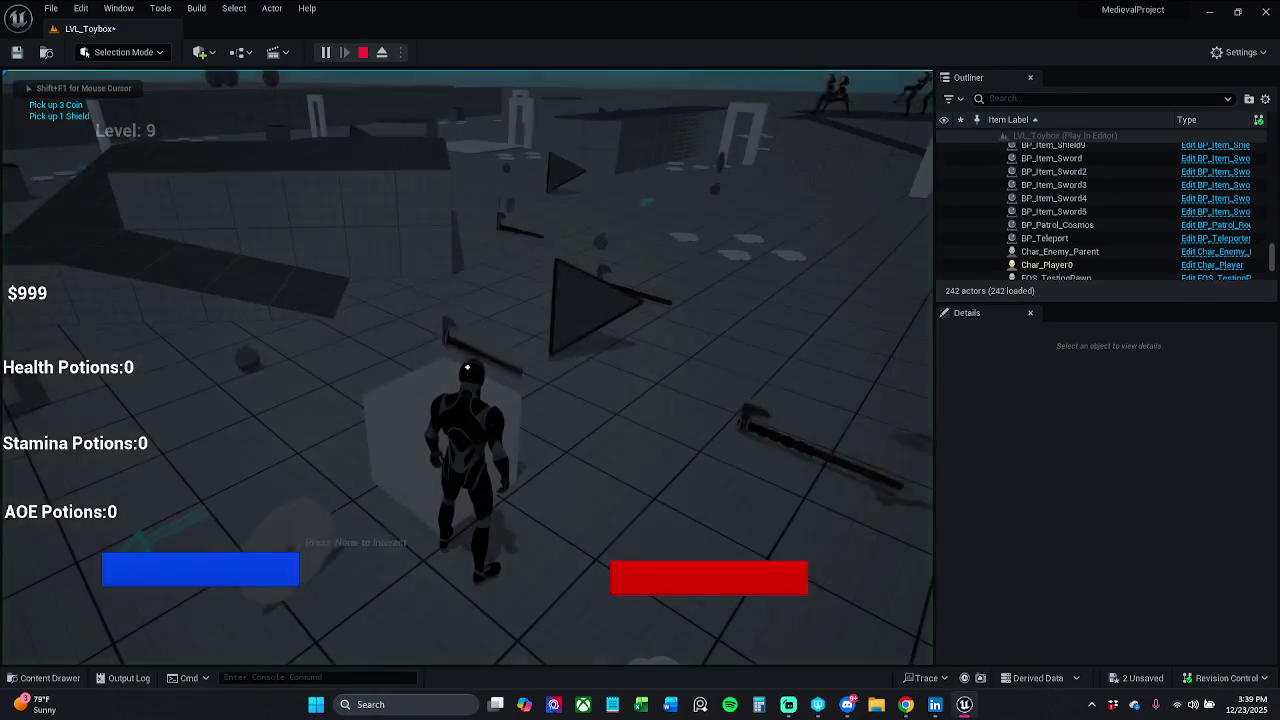
key("w")
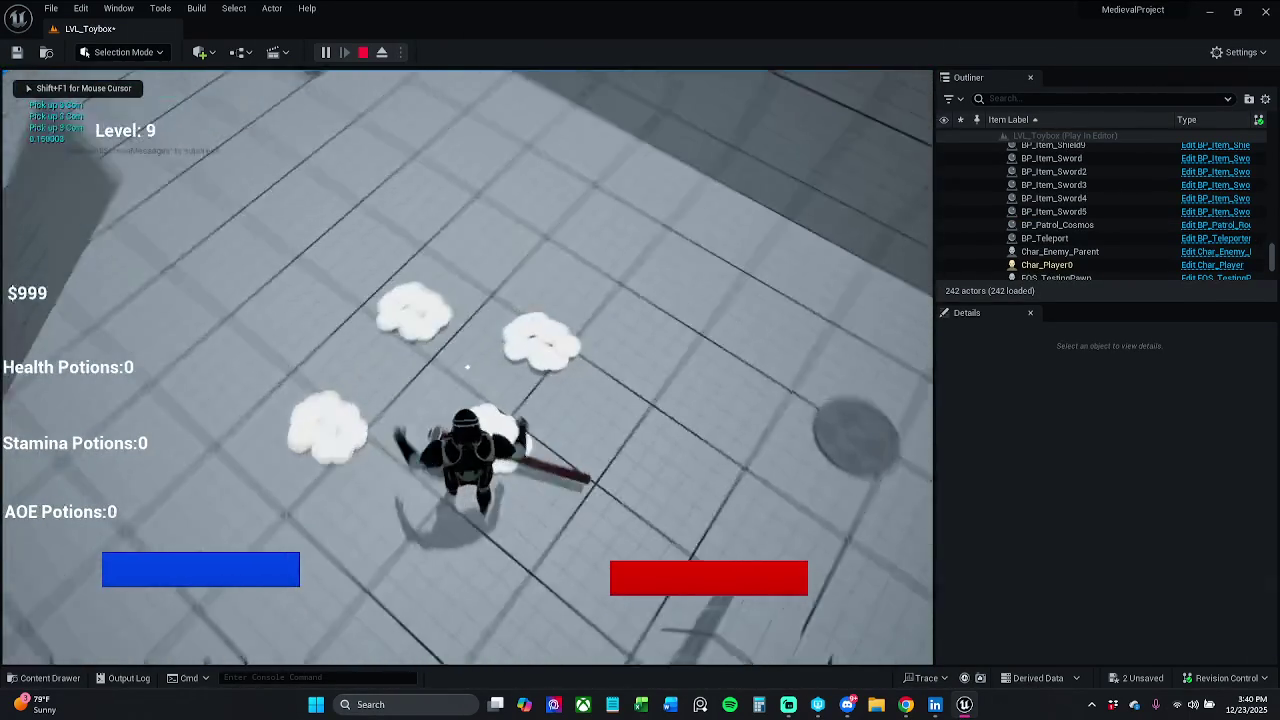
key("w")
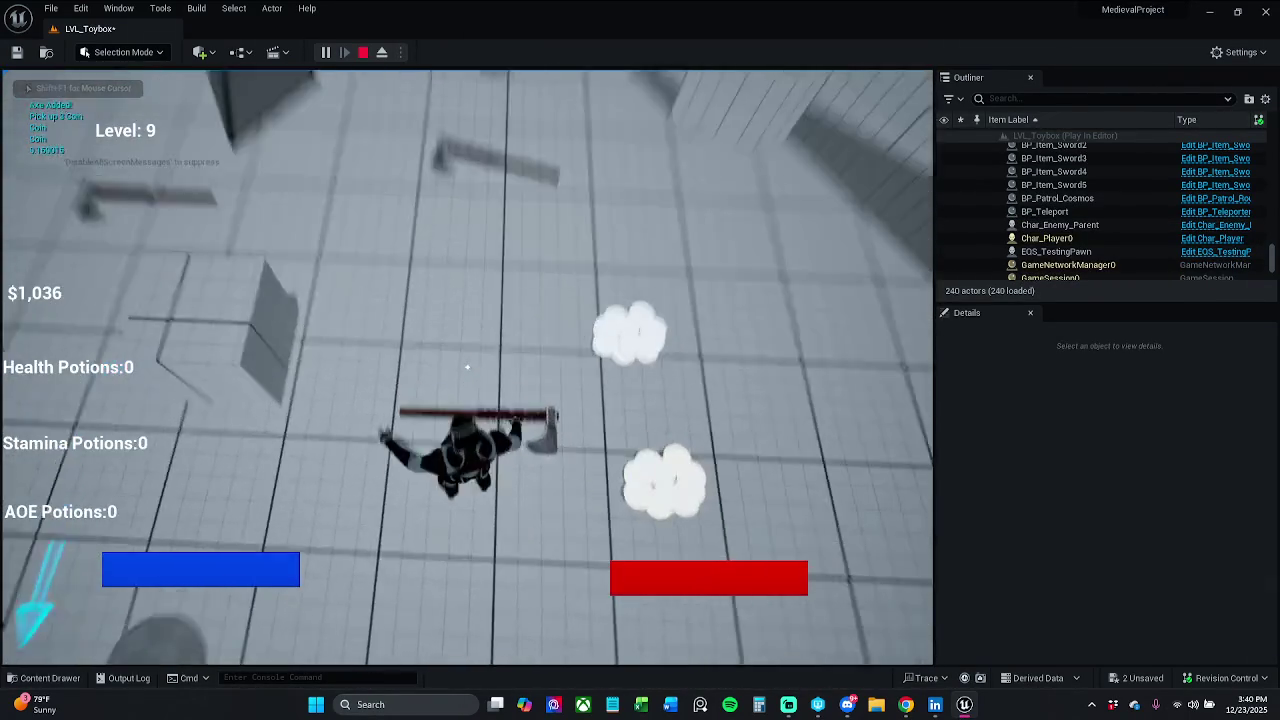
key("w")
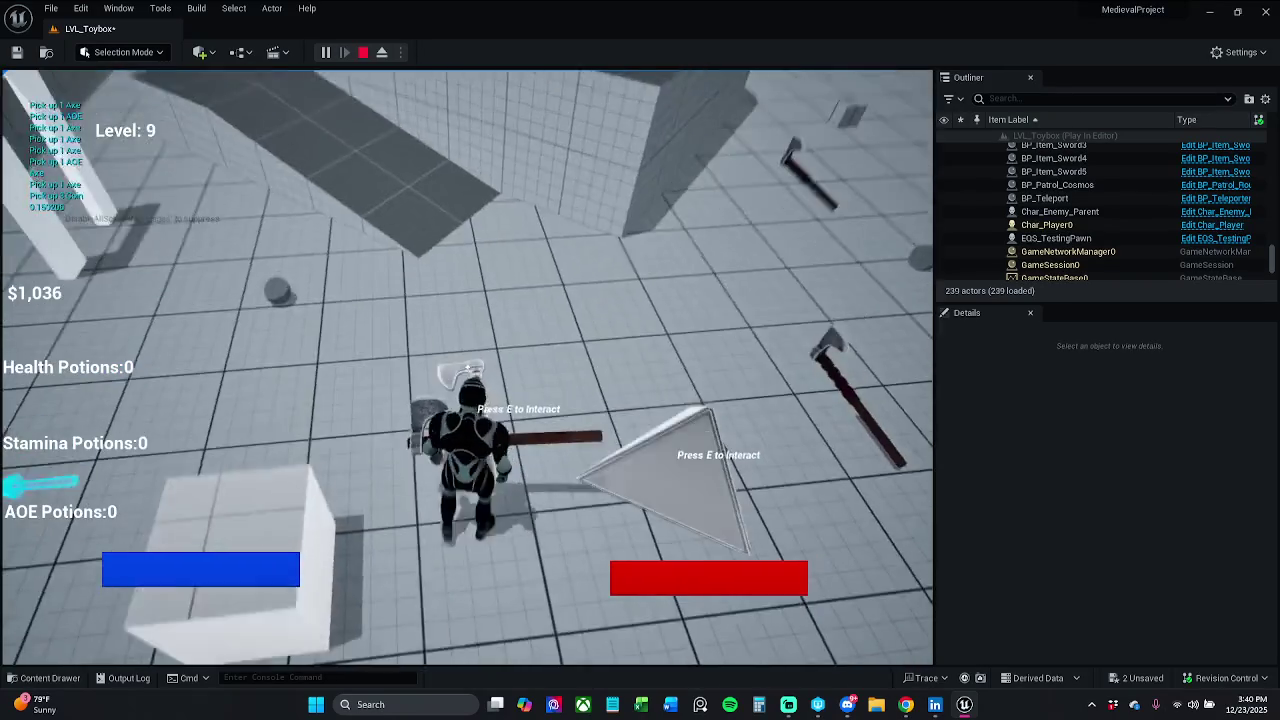
key("w")
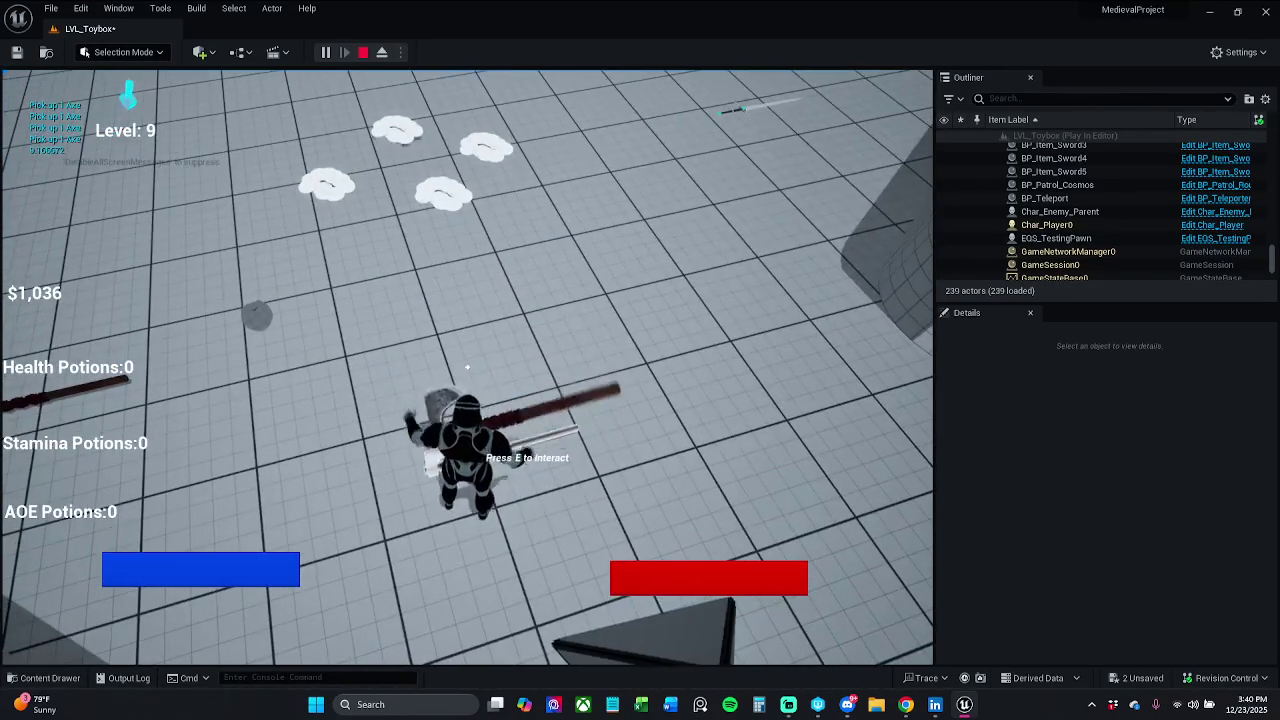
key("Escape")
Play again, picking up an axe and running and jumping through the level, then stop.
left_click(326, 52)
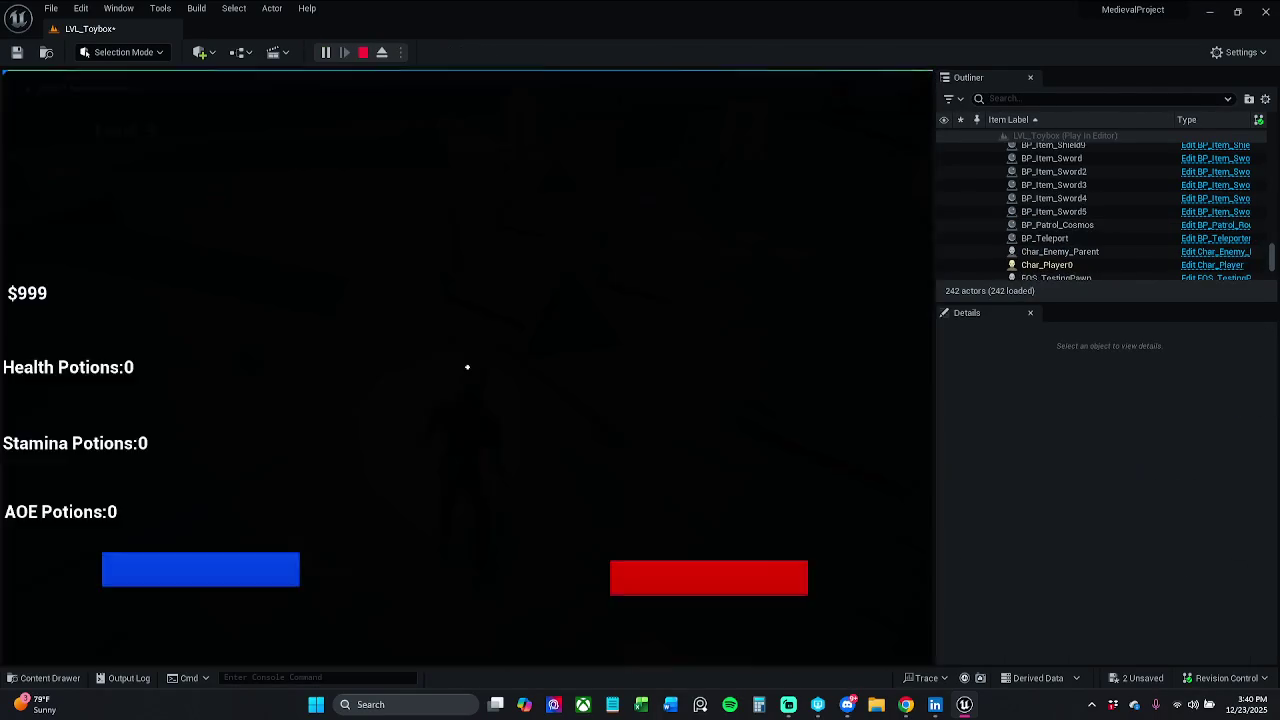
key("w")
key("w")
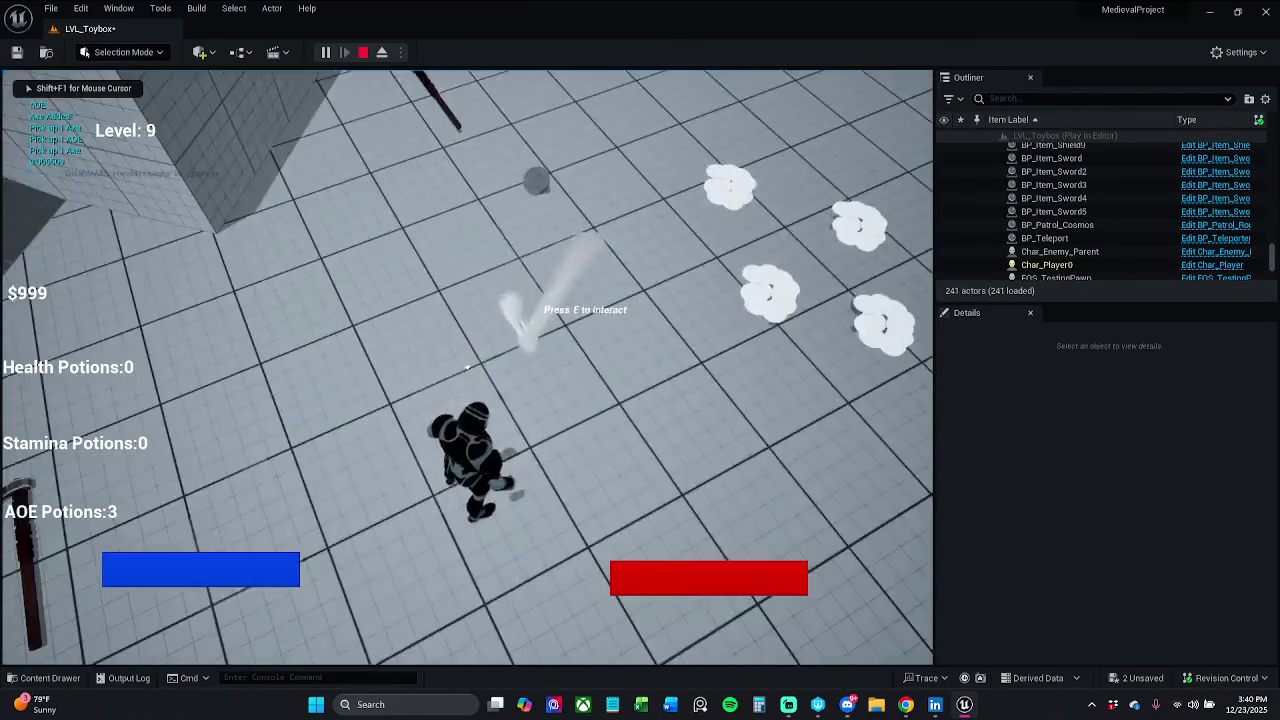
key("e")
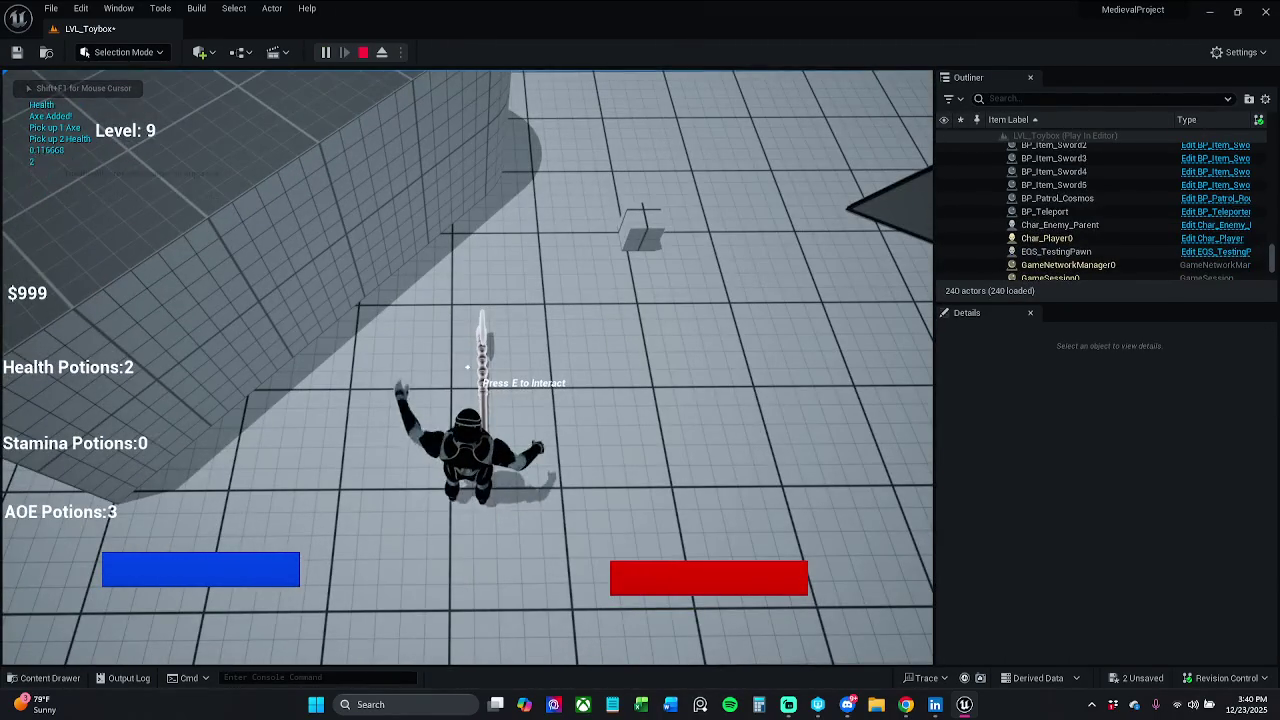
key("w")
key("w")
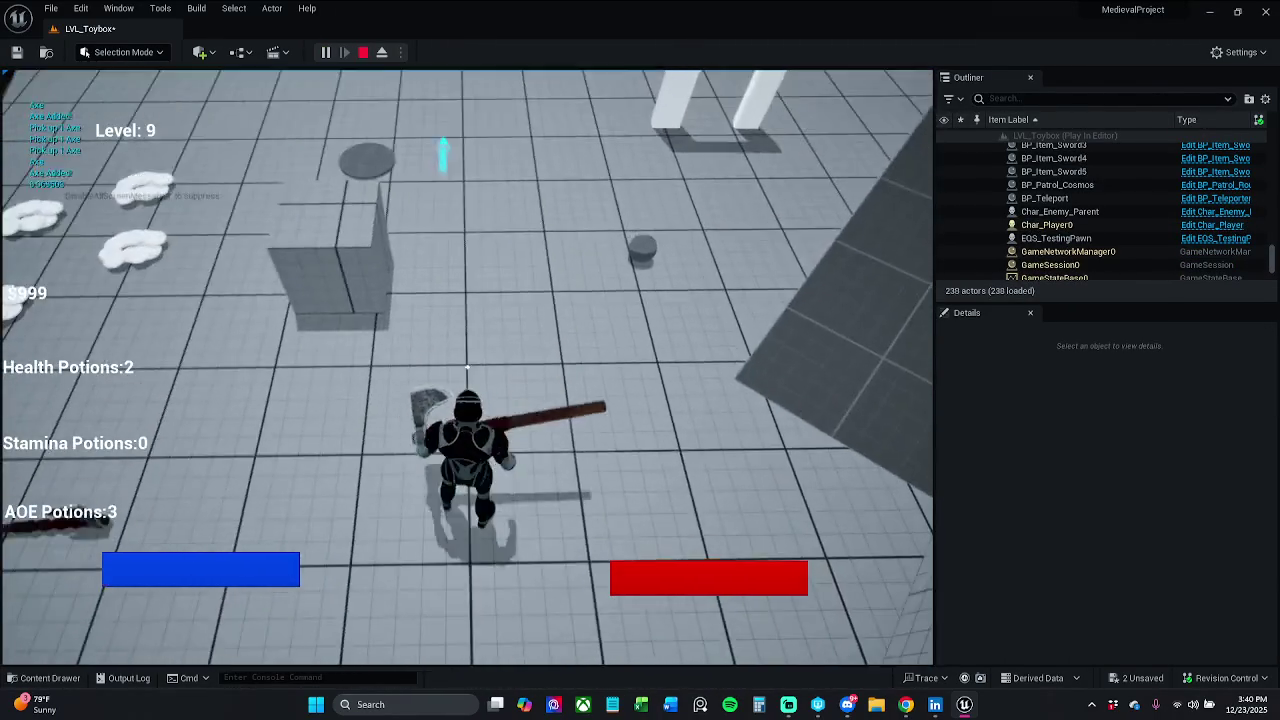
key("w")
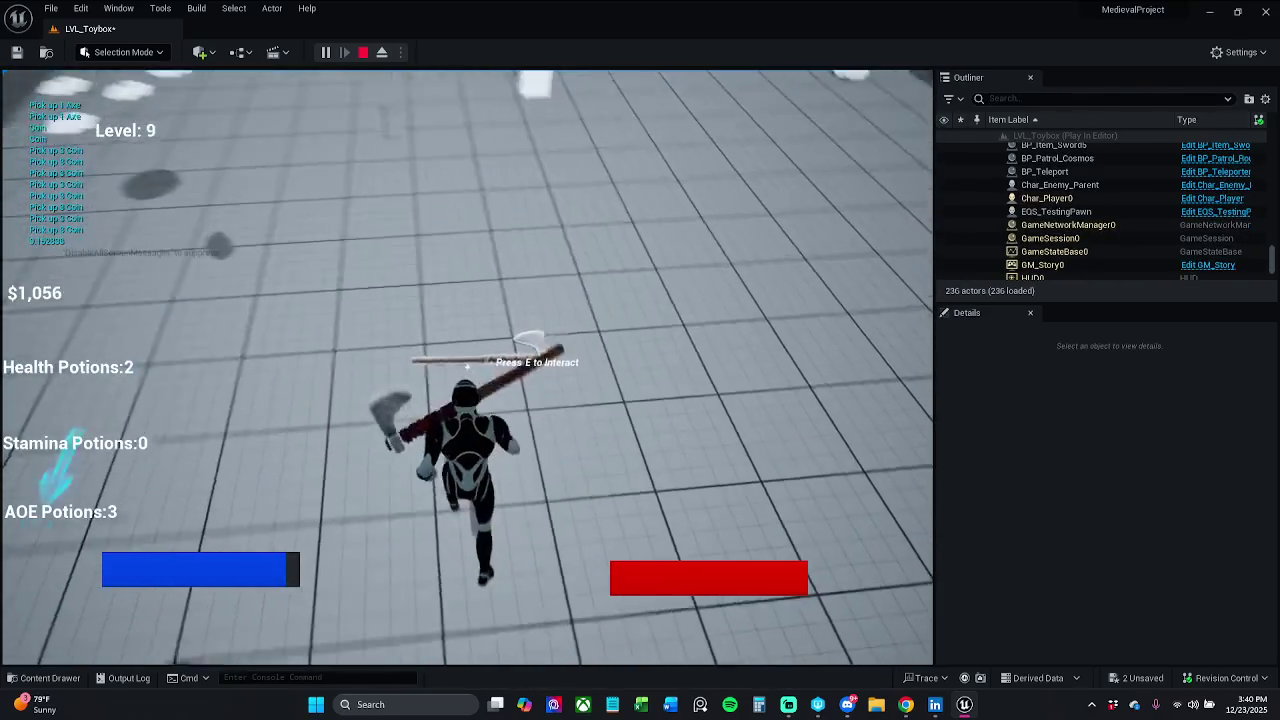
key("w")
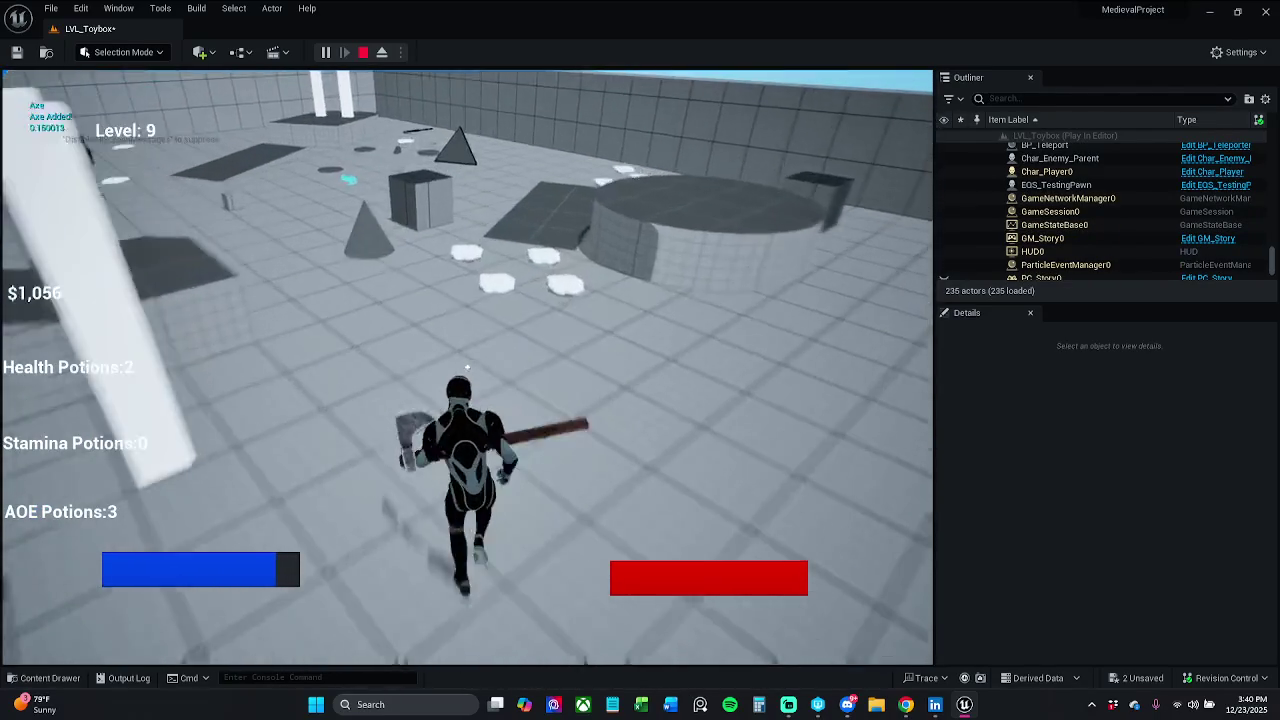
key("w")
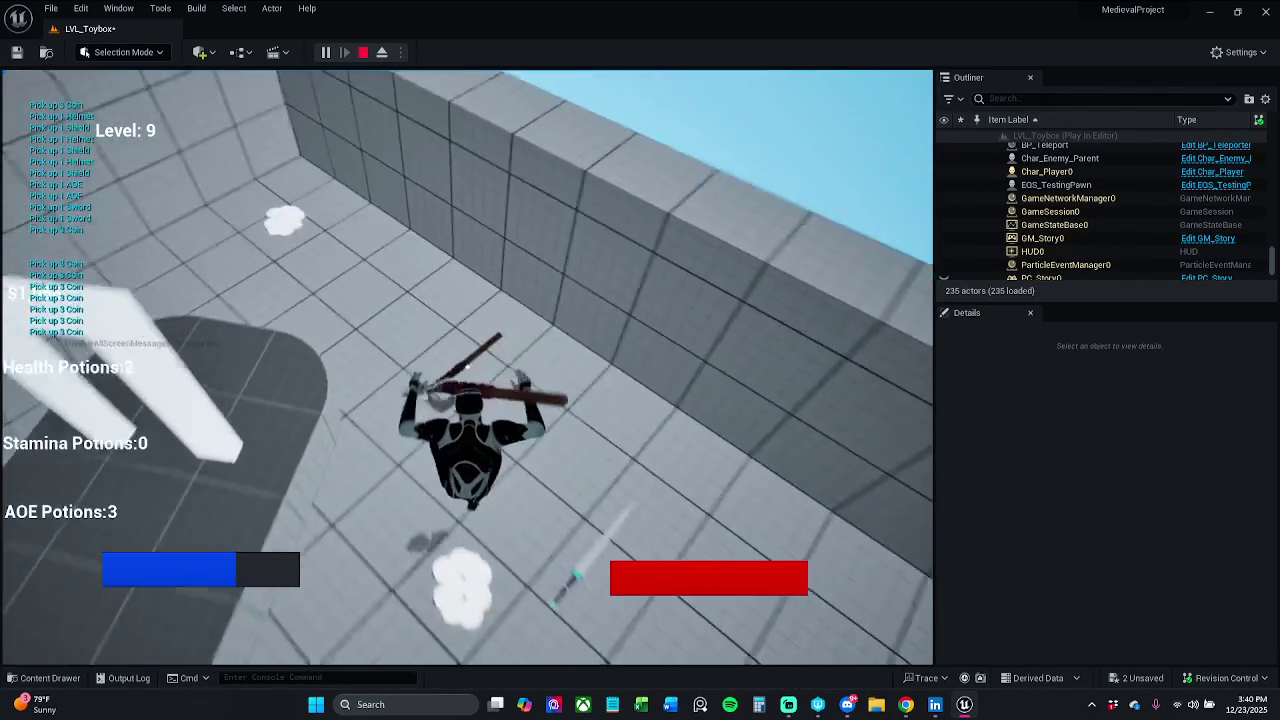
key("w")
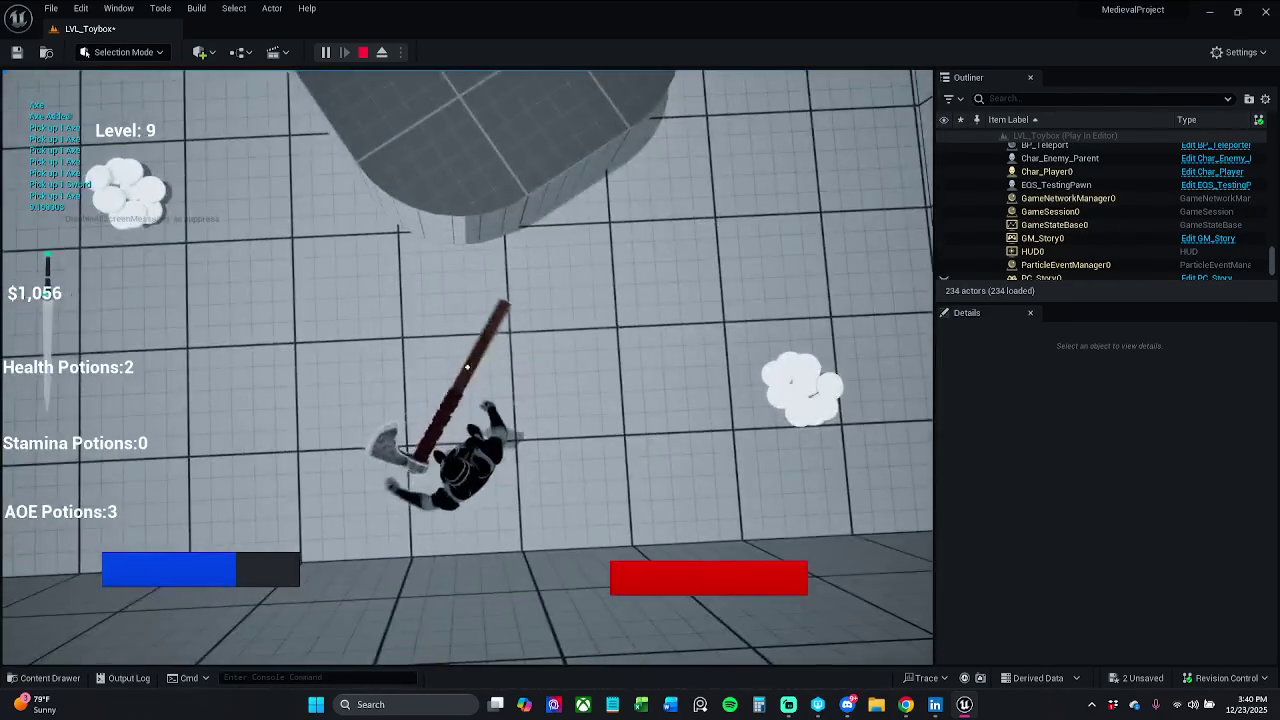
key("w")
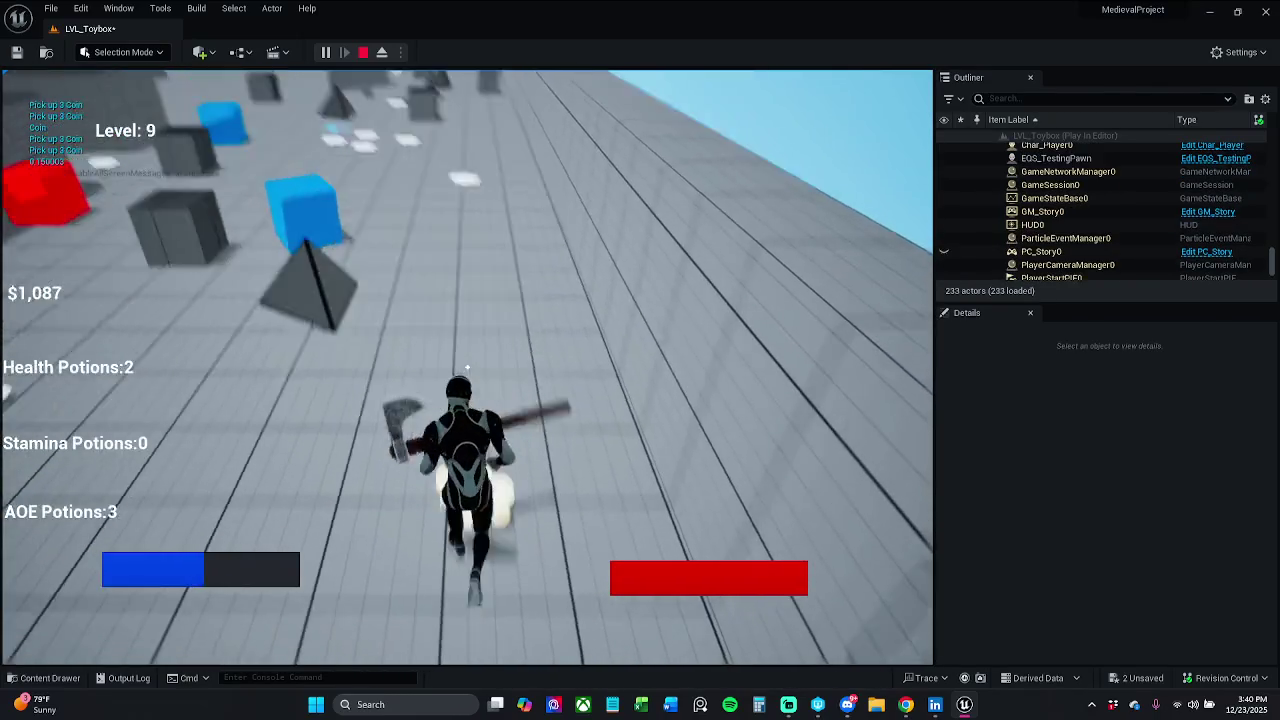
key("w")
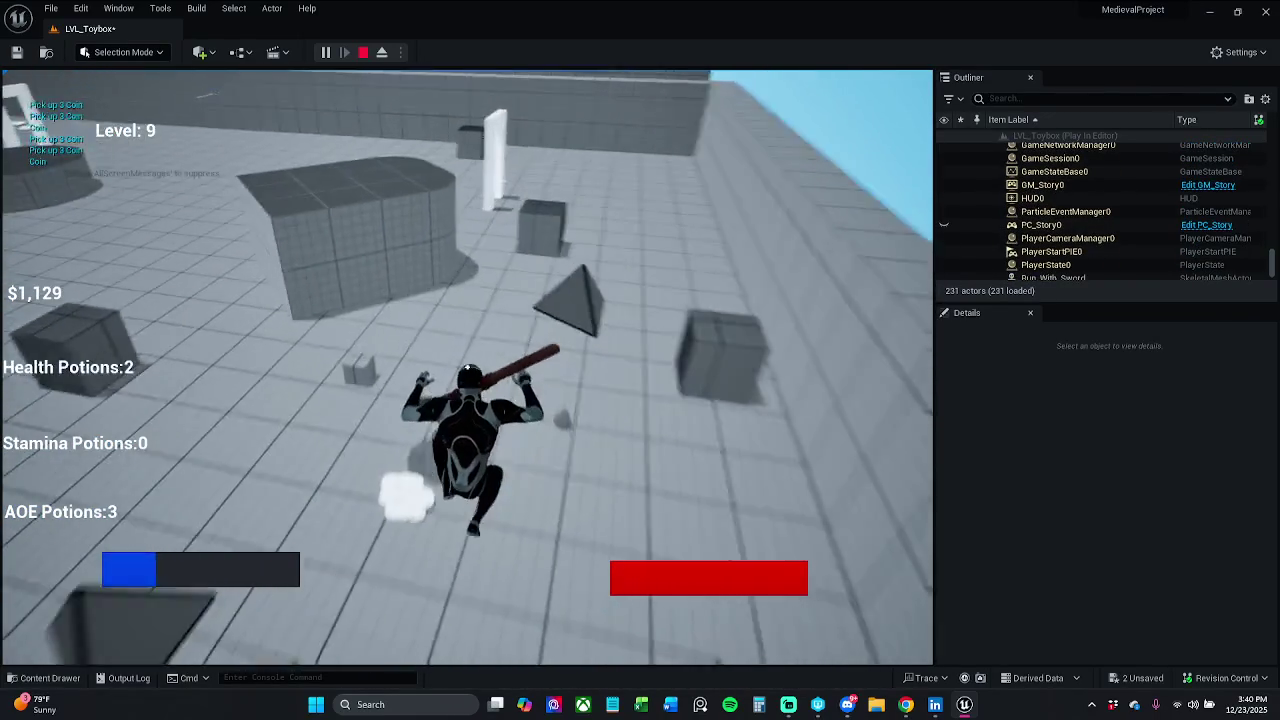
key("w")
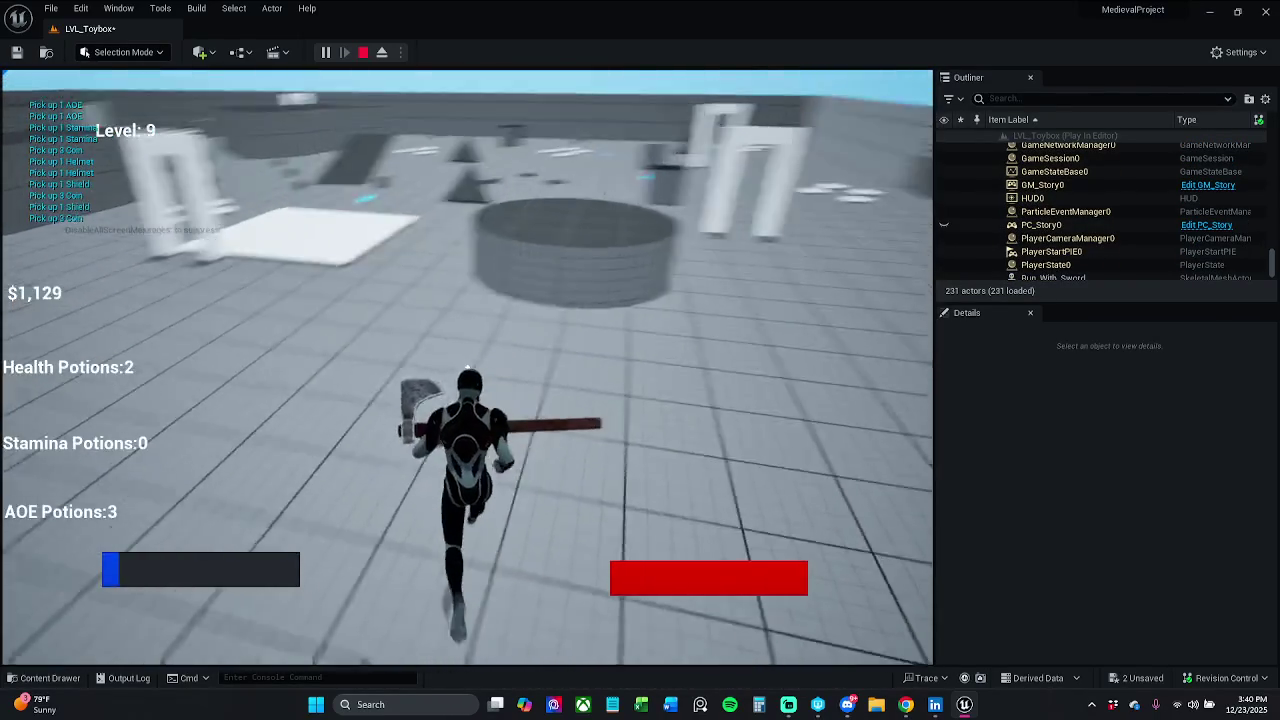
key("w")
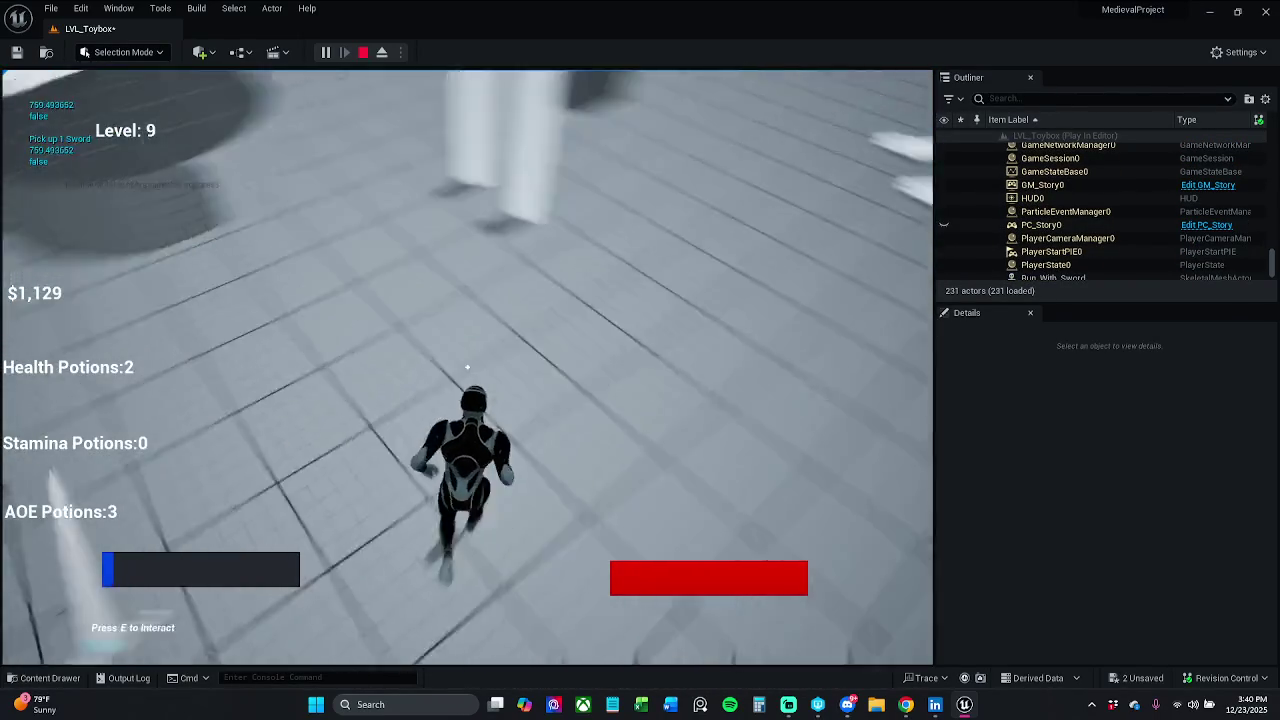
key("space")
key("w")
key("space")
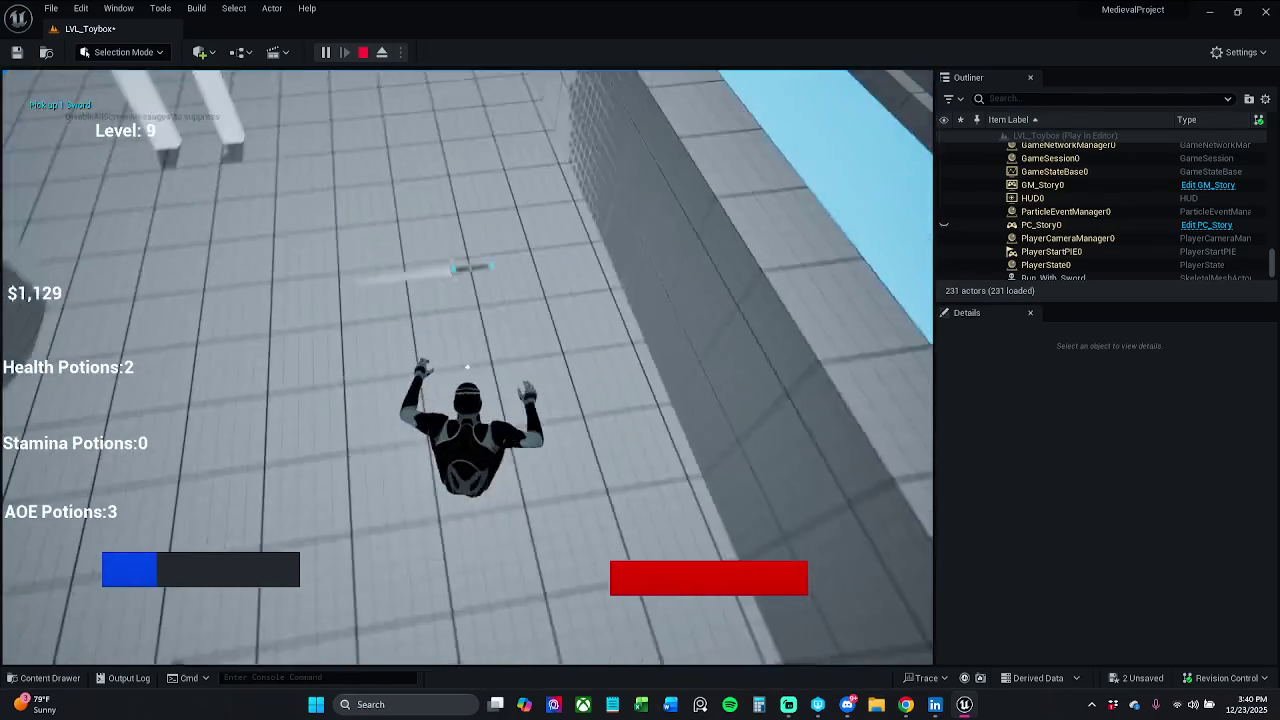
key("w")
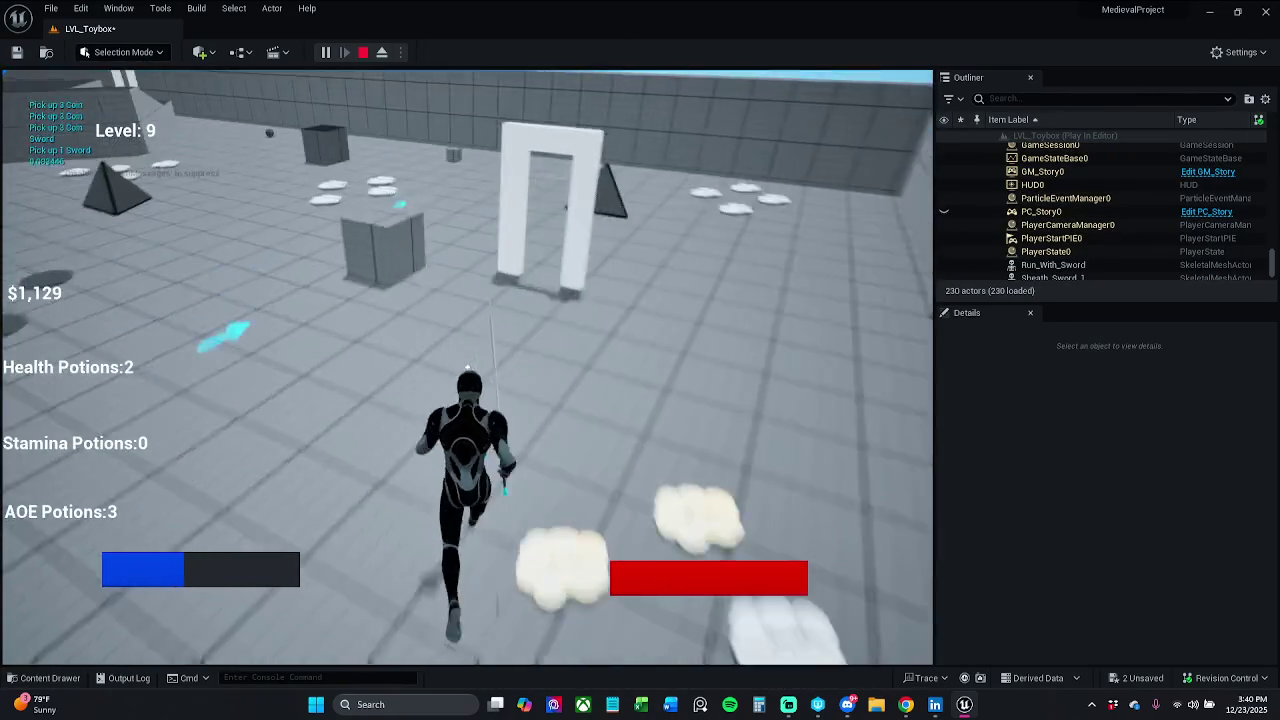
key("space")
key("w")
key("space")
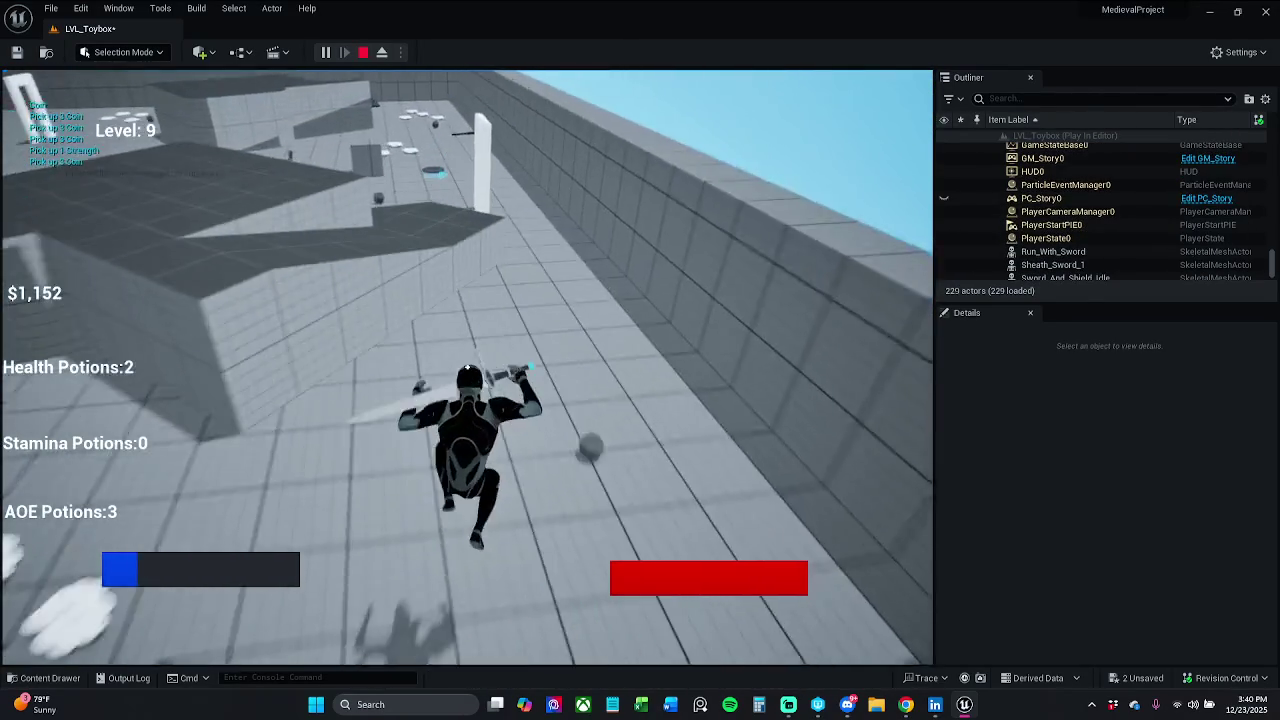
key("w")
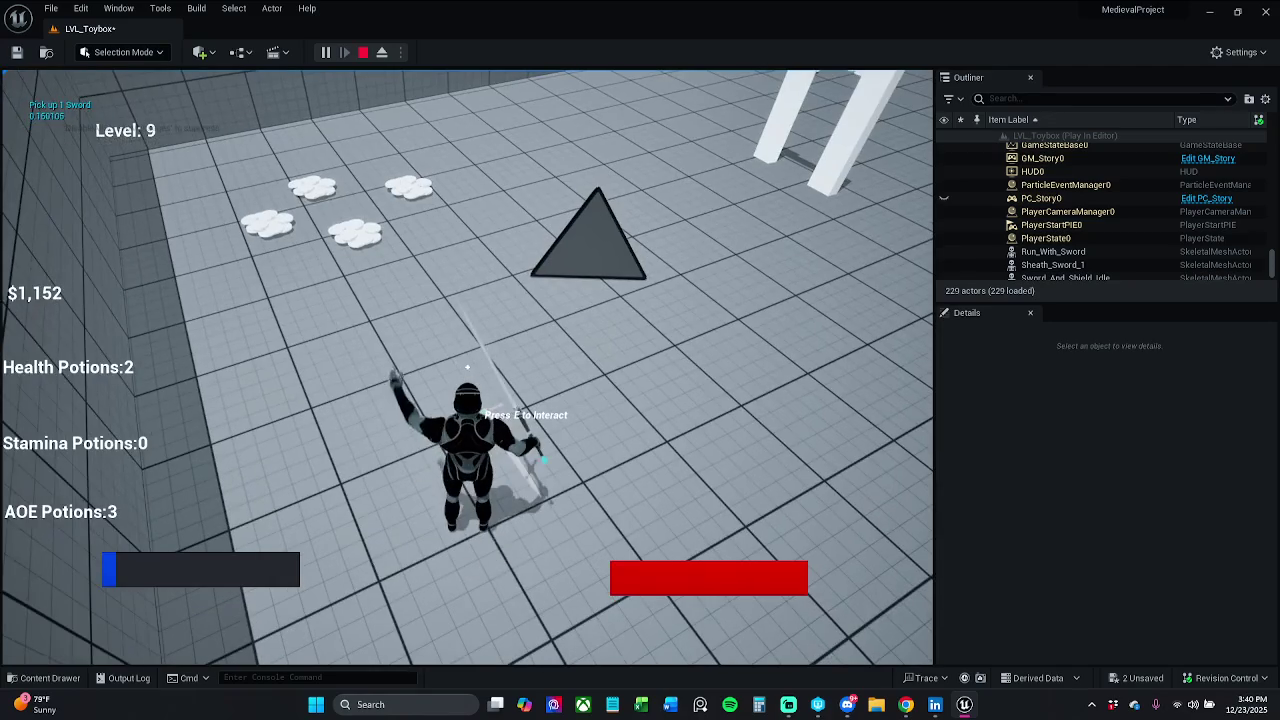
key("Escape")
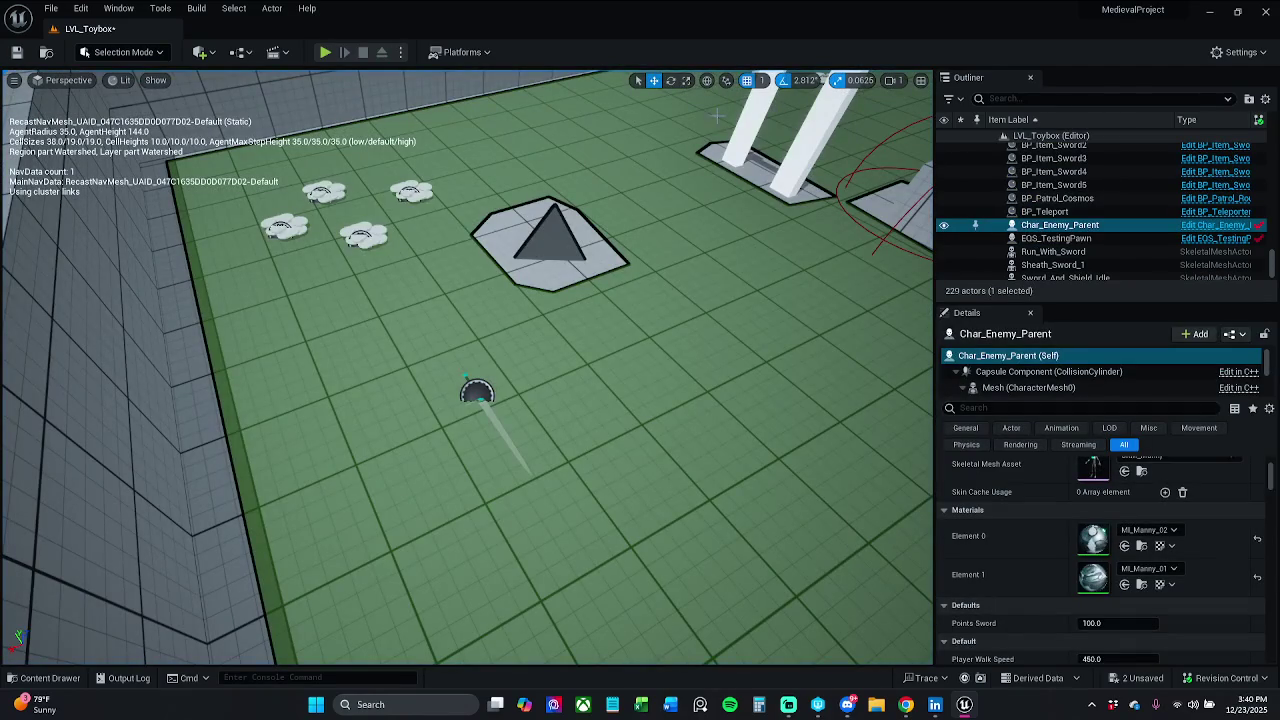
Save the changed level files with checkout confirmed, then focus the view on EQS_TestingPawn.
left_click(51, 9)
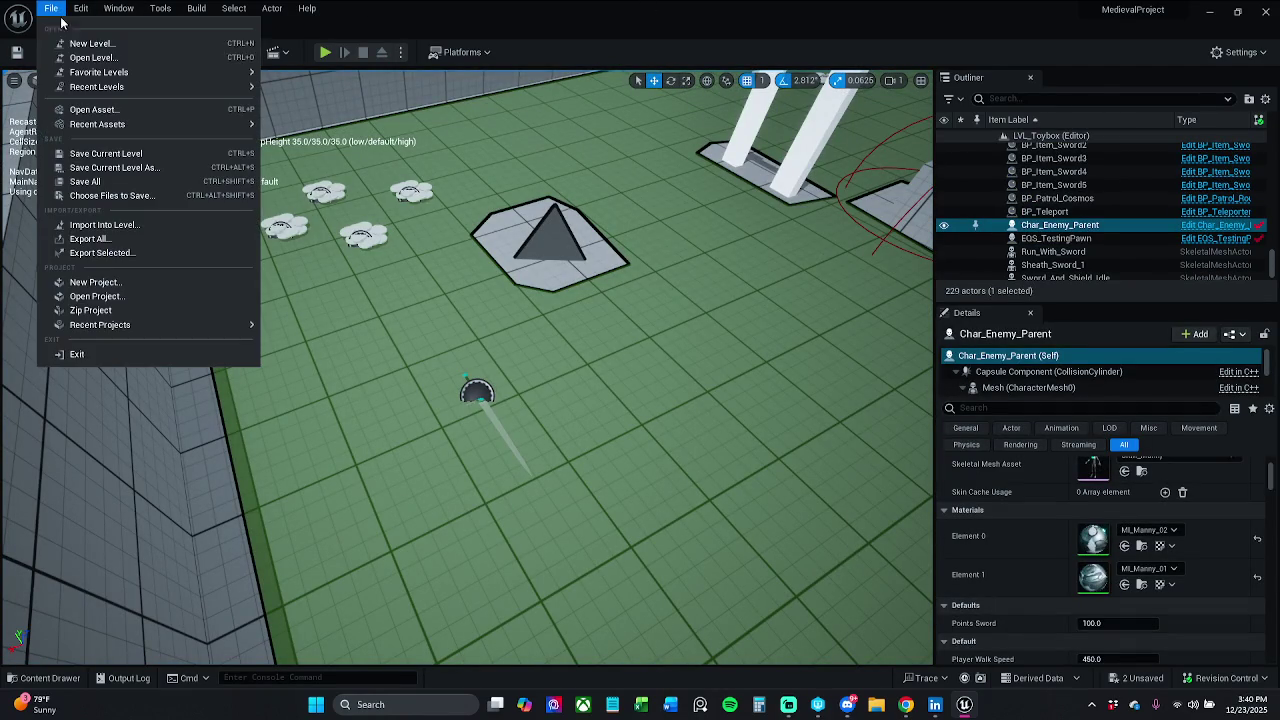
left_click(90, 195)
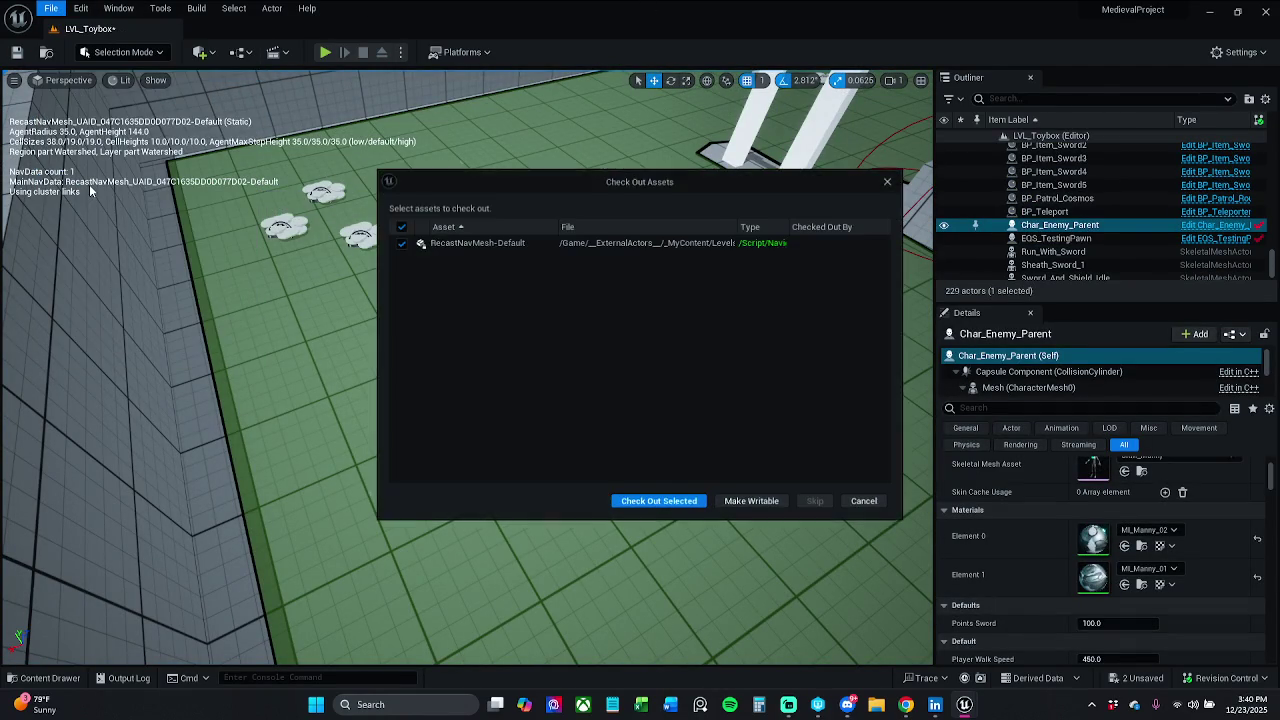
left_click(696, 503)
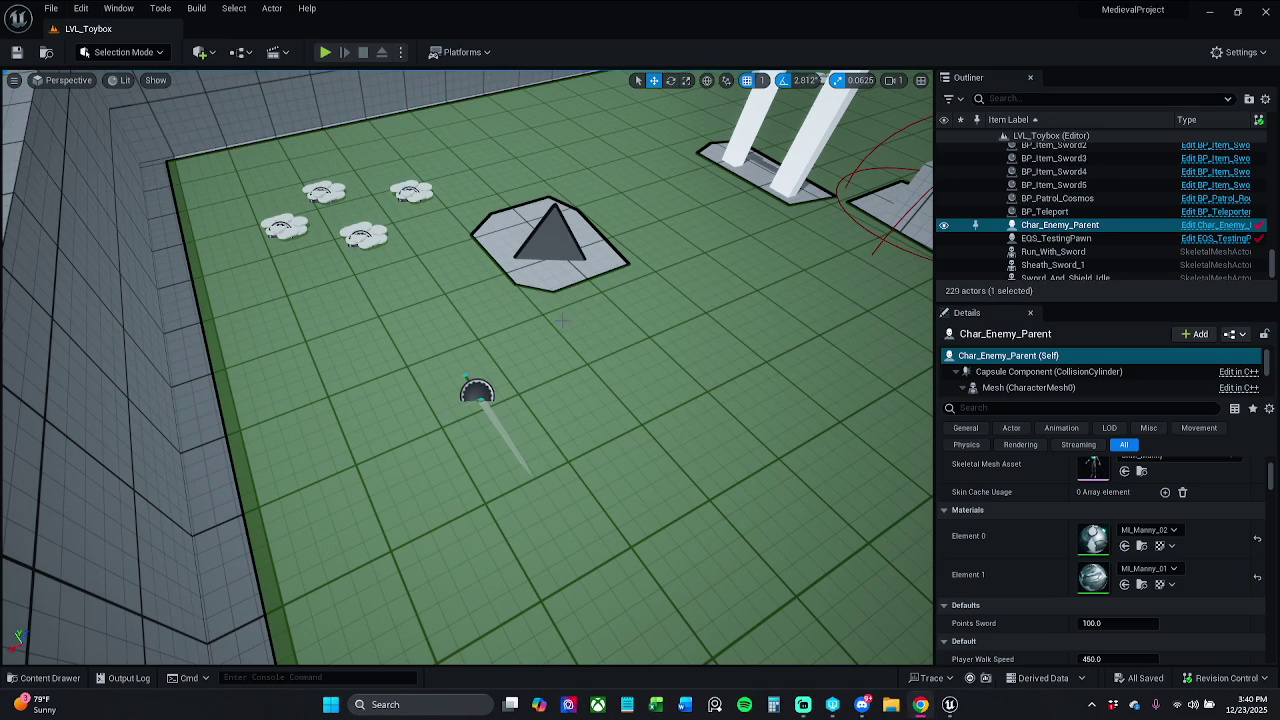
double_click(1107, 238)
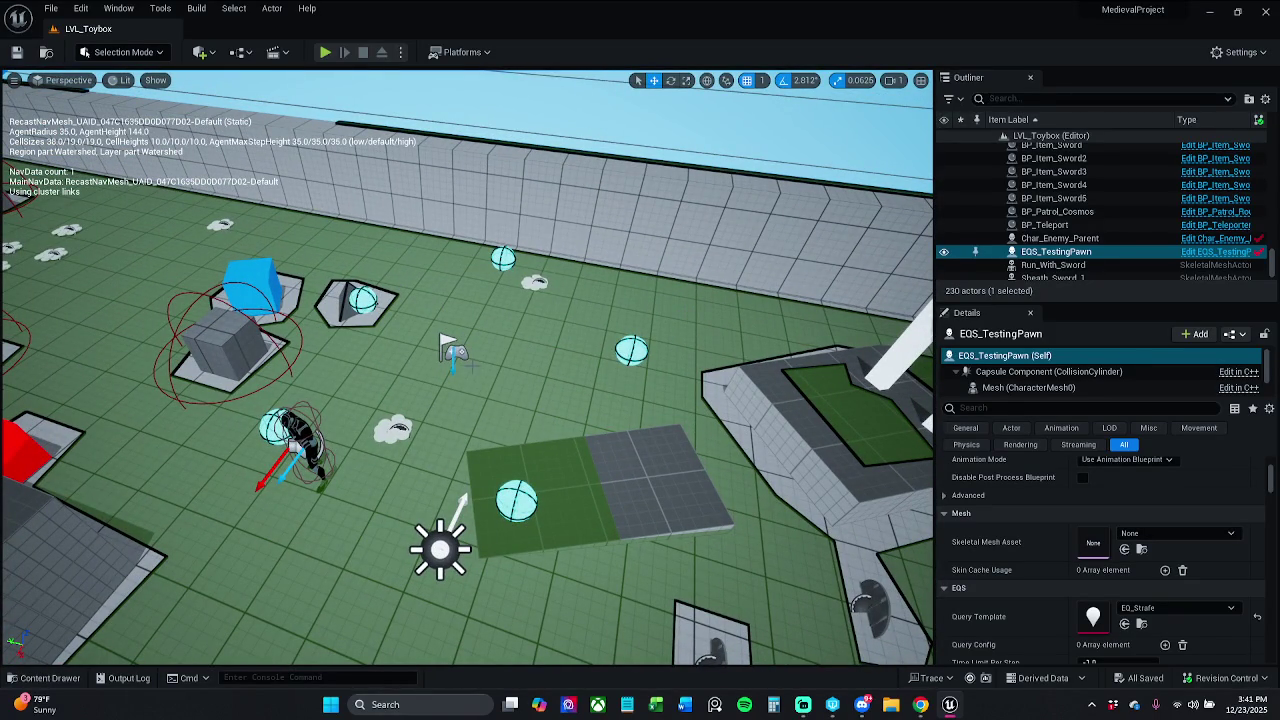
Move BP_Player_Start beside the green-and-grey platform and look over its Outliner actions.
left_click(453, 352)
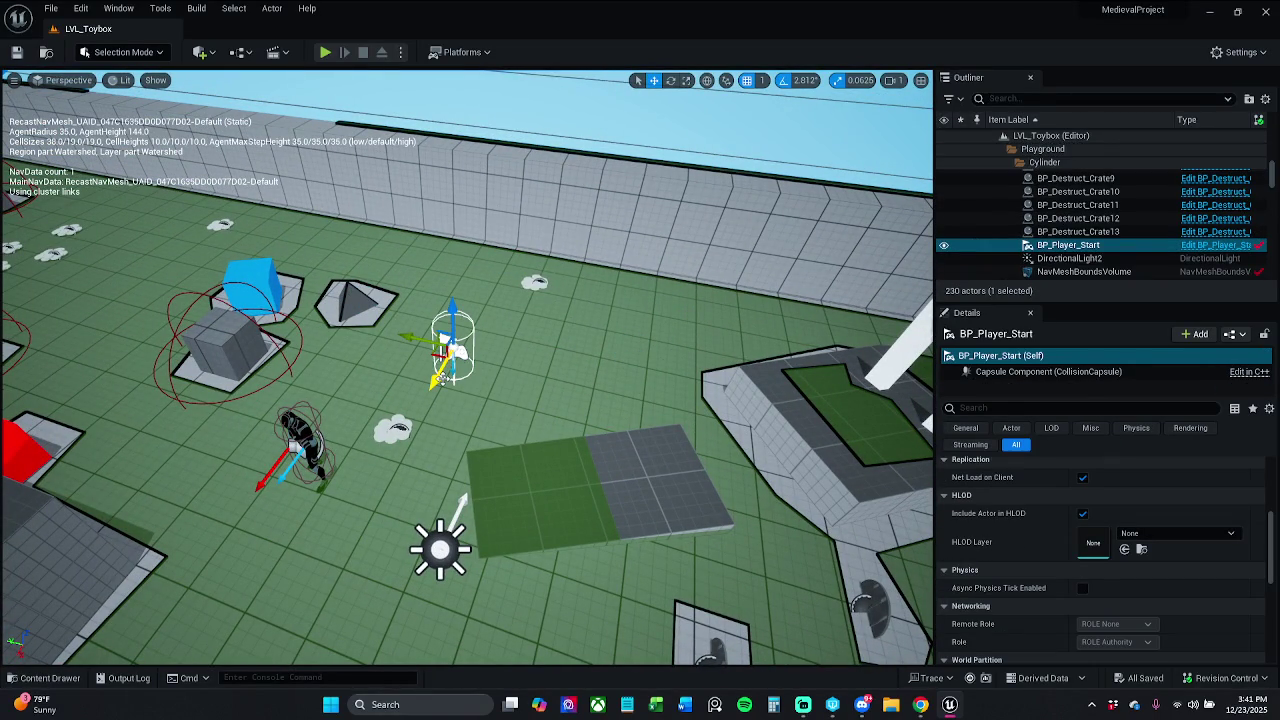
left_click_drag(437, 355, 530, 395)
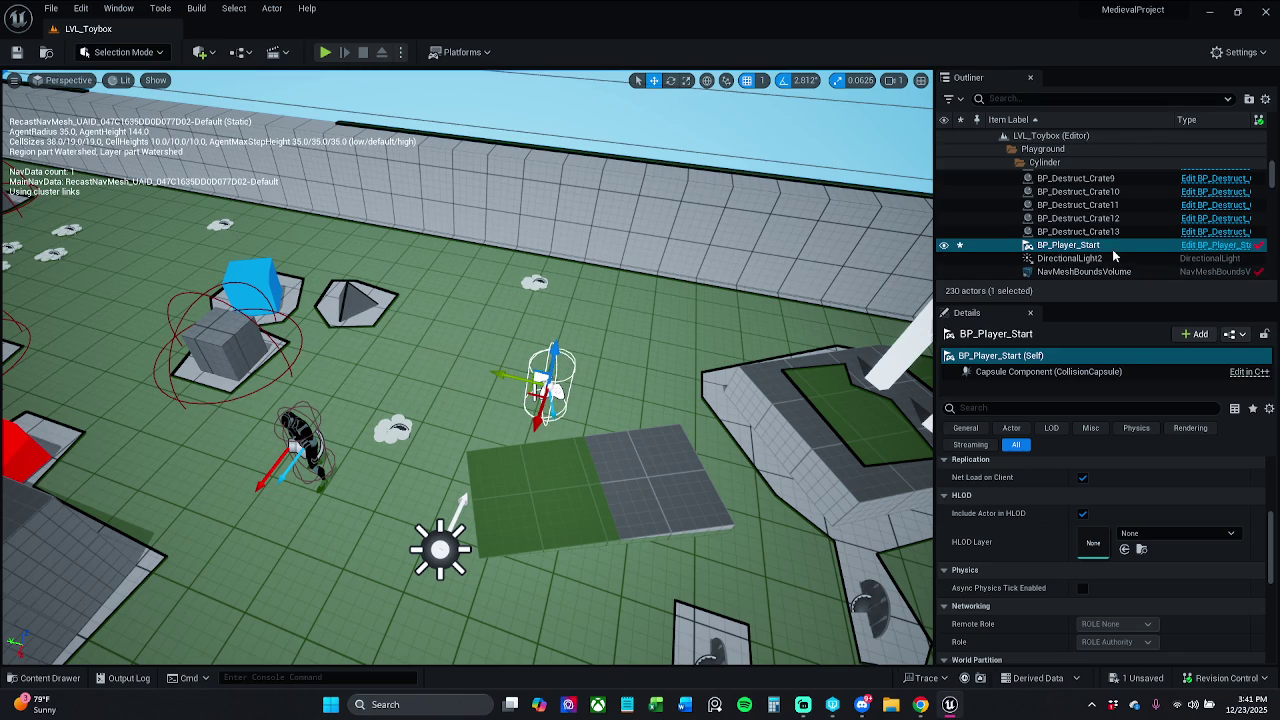
right_click(1113, 246)
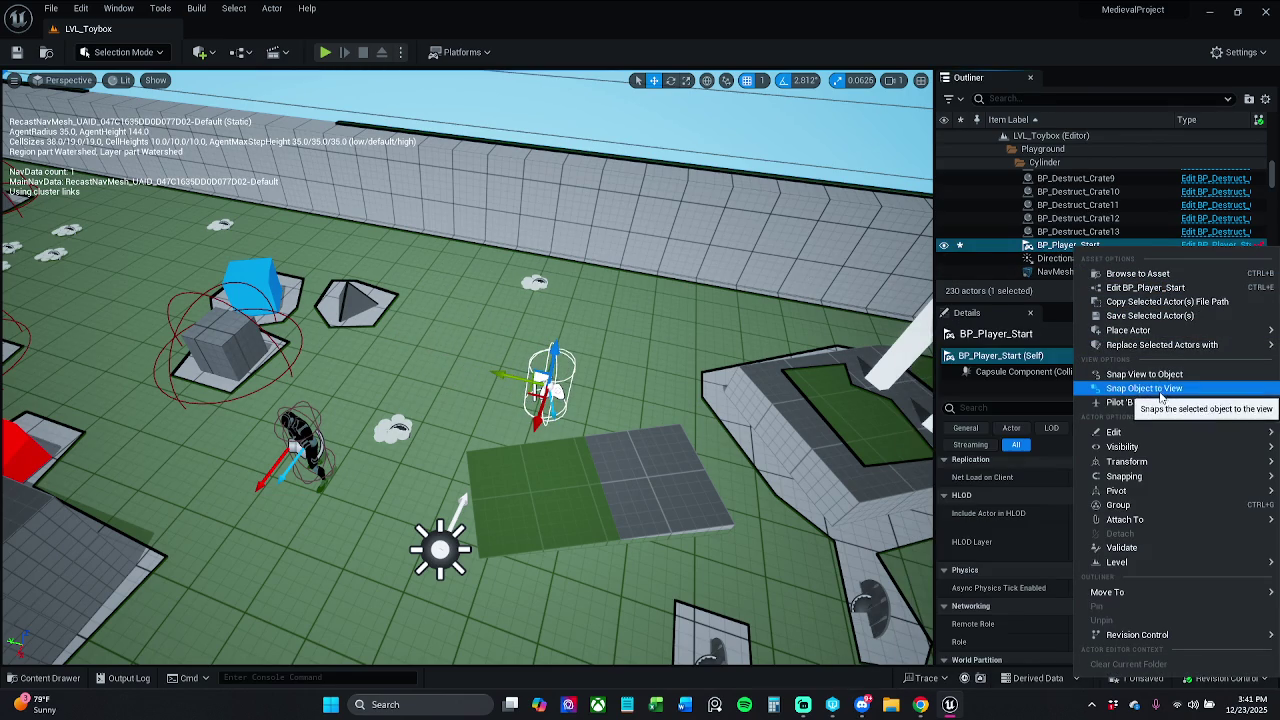
mouse_move(1166, 329)
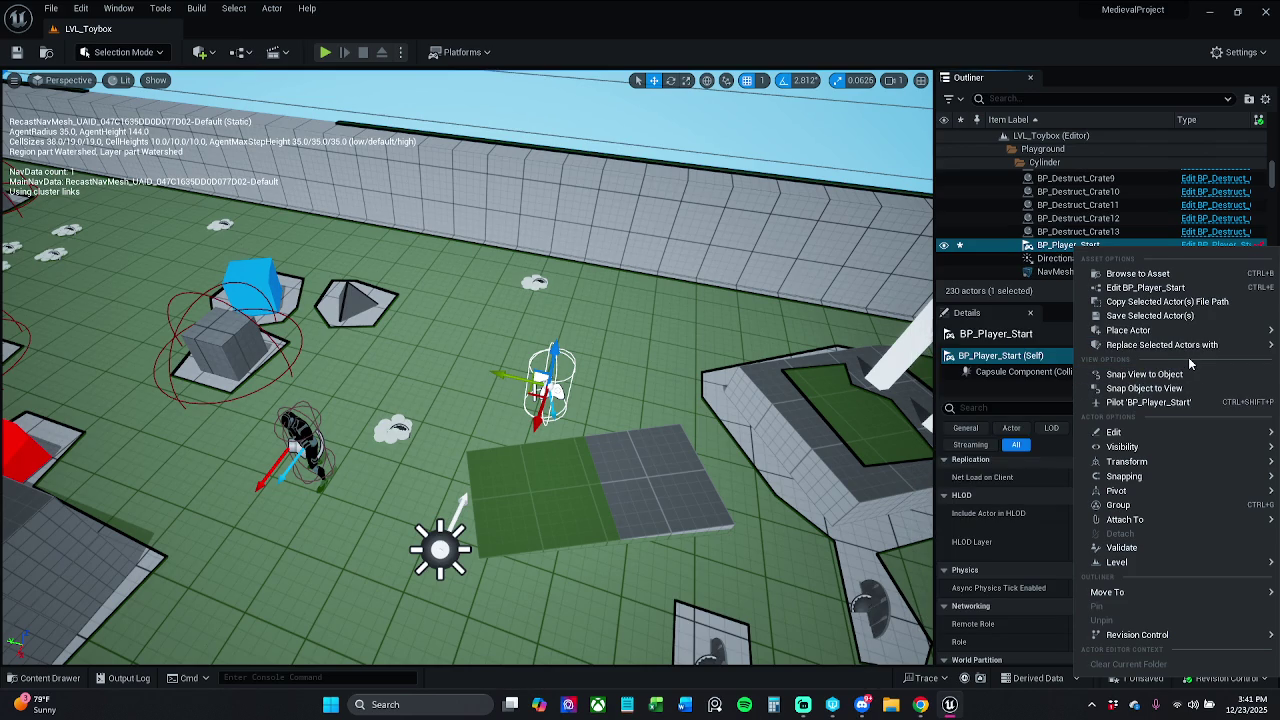
mouse_move(1192, 350)
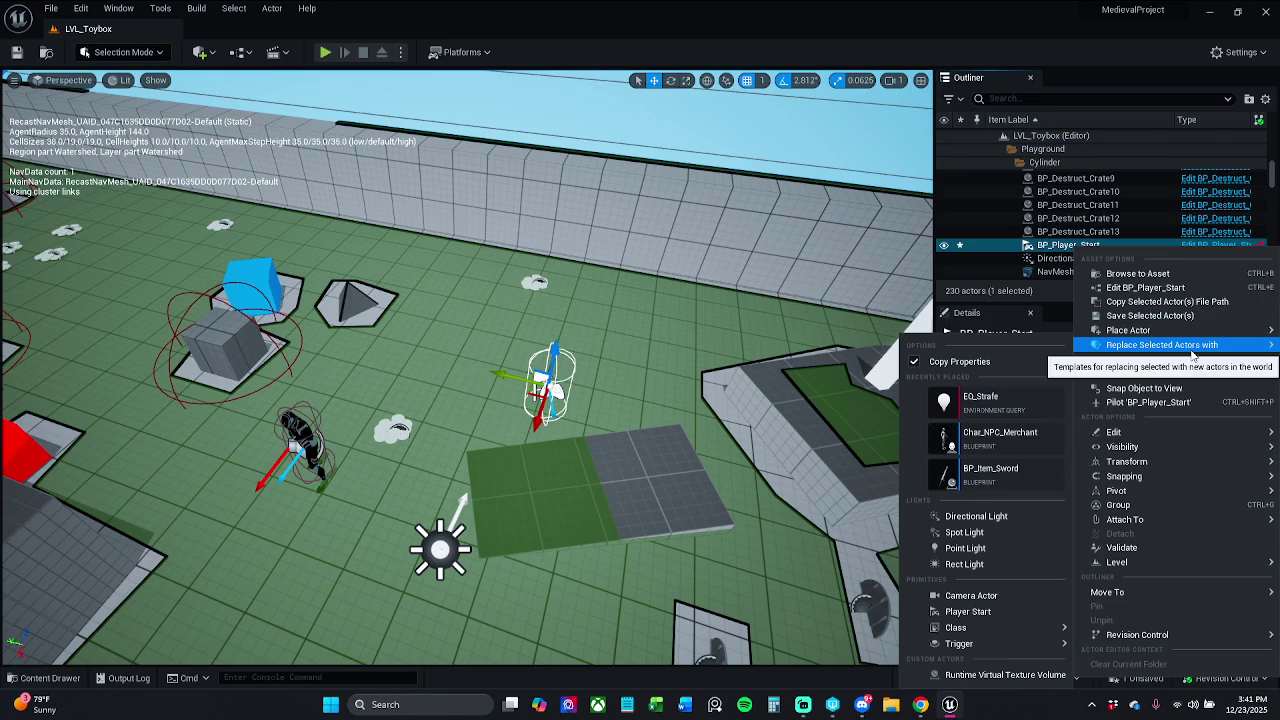
Reframe the view and browse BP_Player_Start's Outliner context menu once more.
left_click_drag(848, 271, 848, 271)
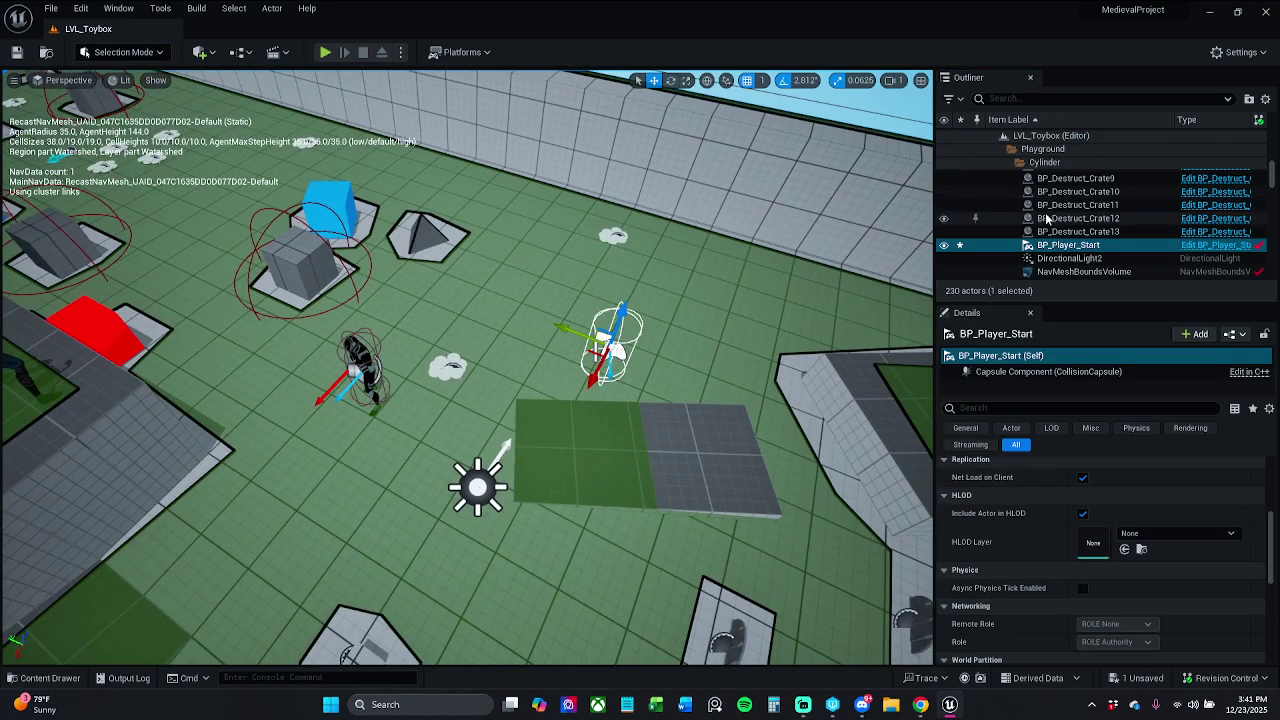
right_click(1058, 246)
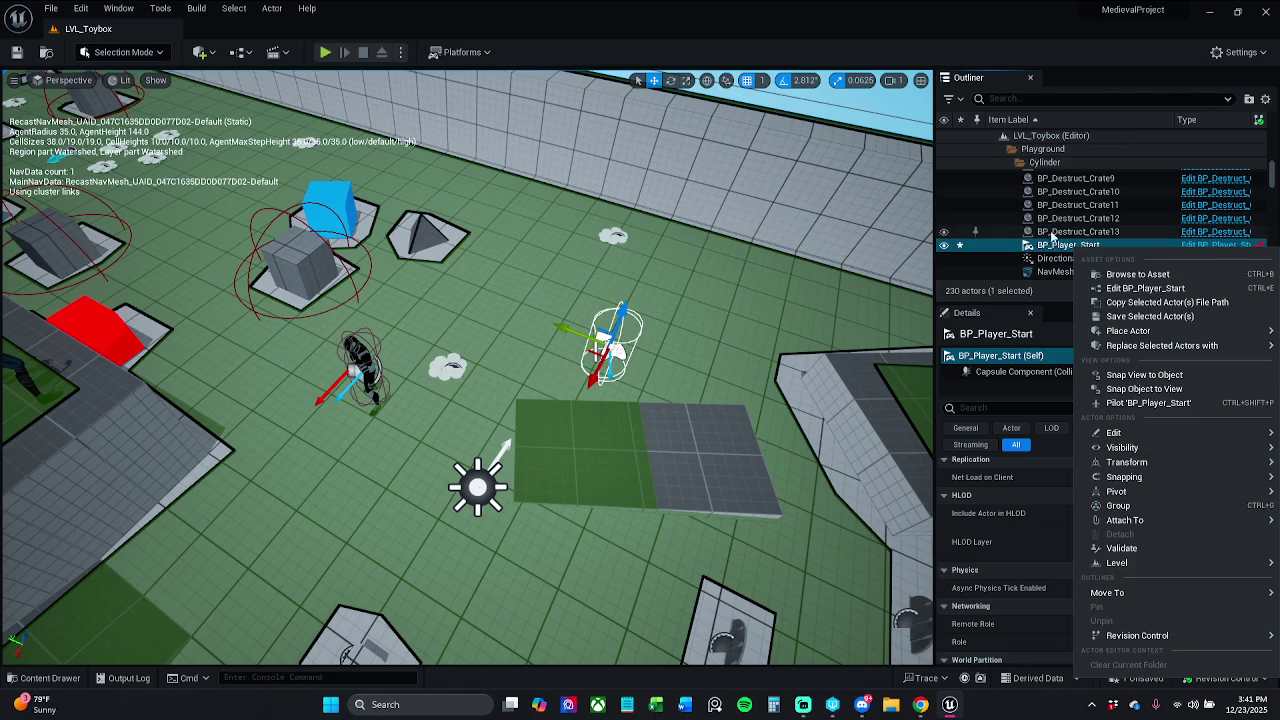
scroll(1045, 240, "down", 2)
scroll(1053, 234, "down", 1)
scroll(1053, 234, "up", 2)
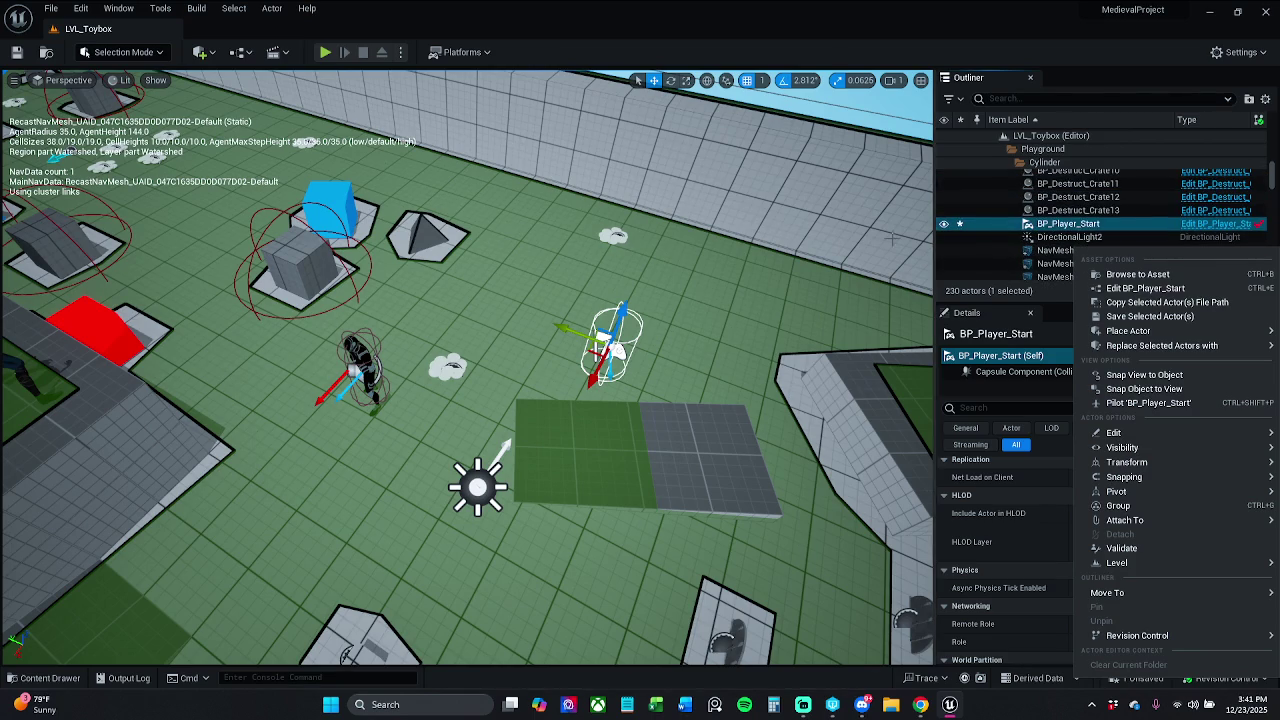
right_click(860, 240)
scroll(1100, 204, "up", 5)
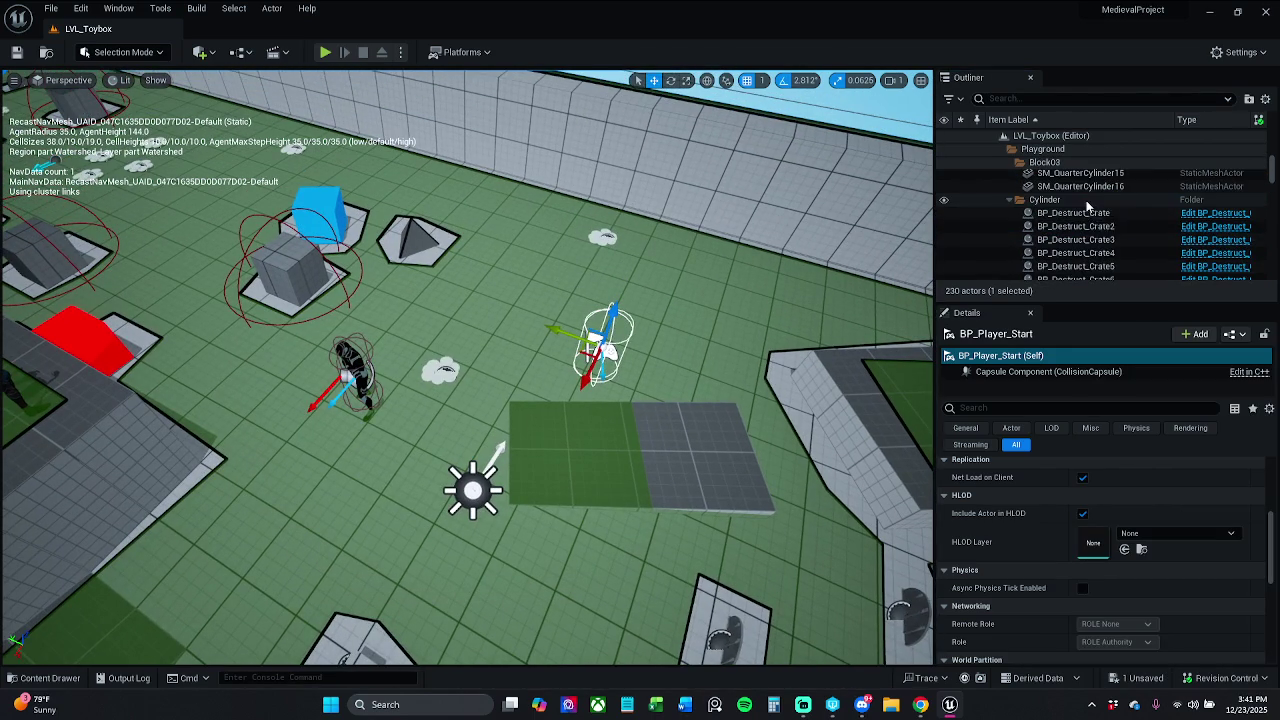
scroll(1090, 200, "down", 3)
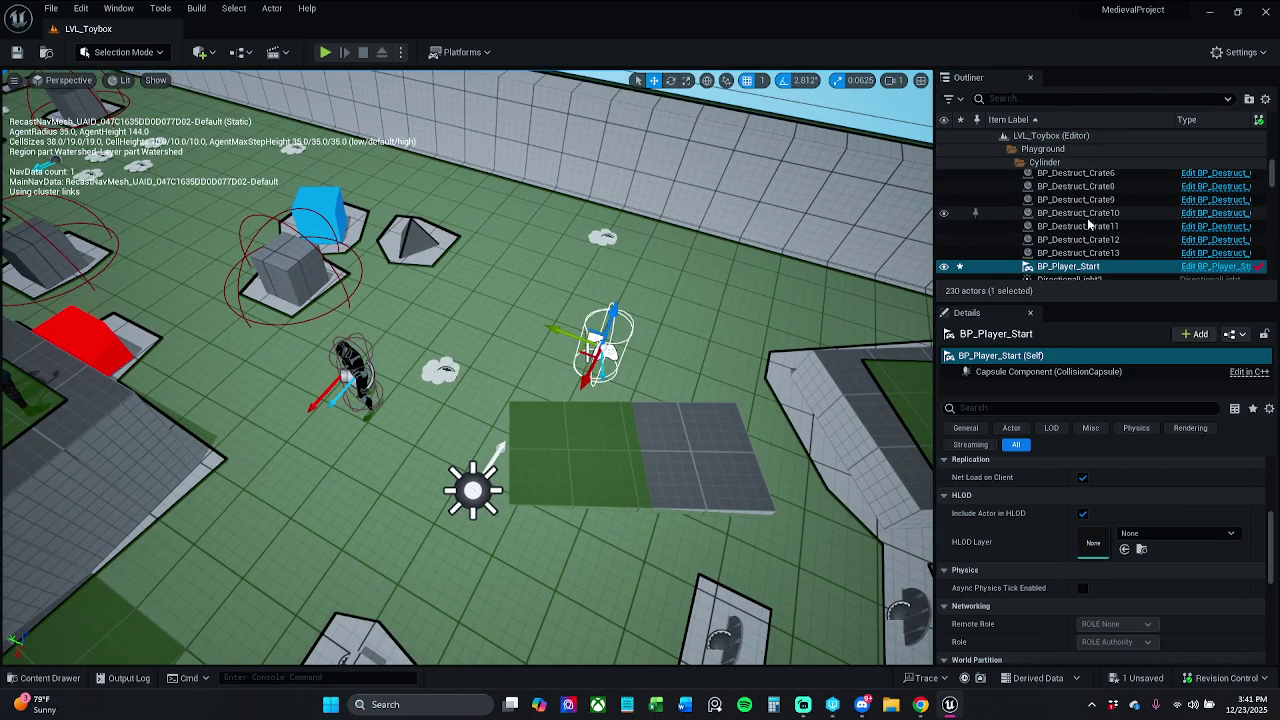
Create a new Outliner folder, named AITest, for organising actors.
right_click(1083, 171)
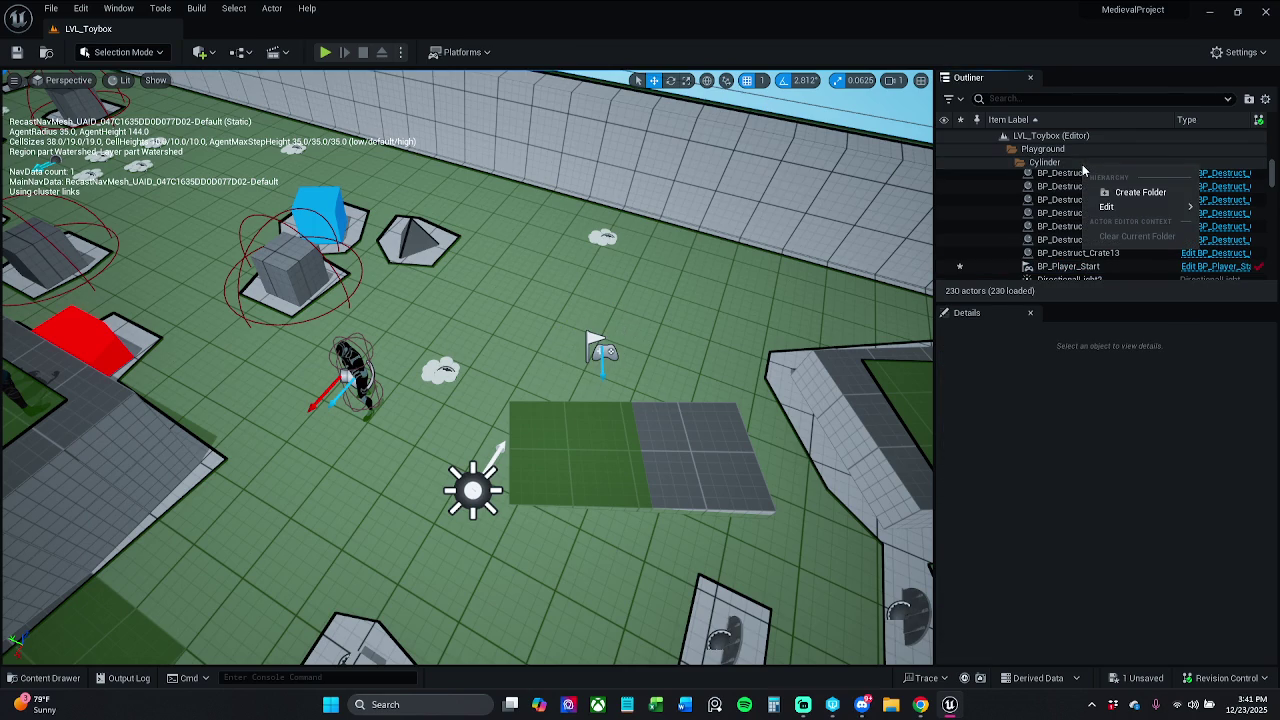
left_click(1140, 192)
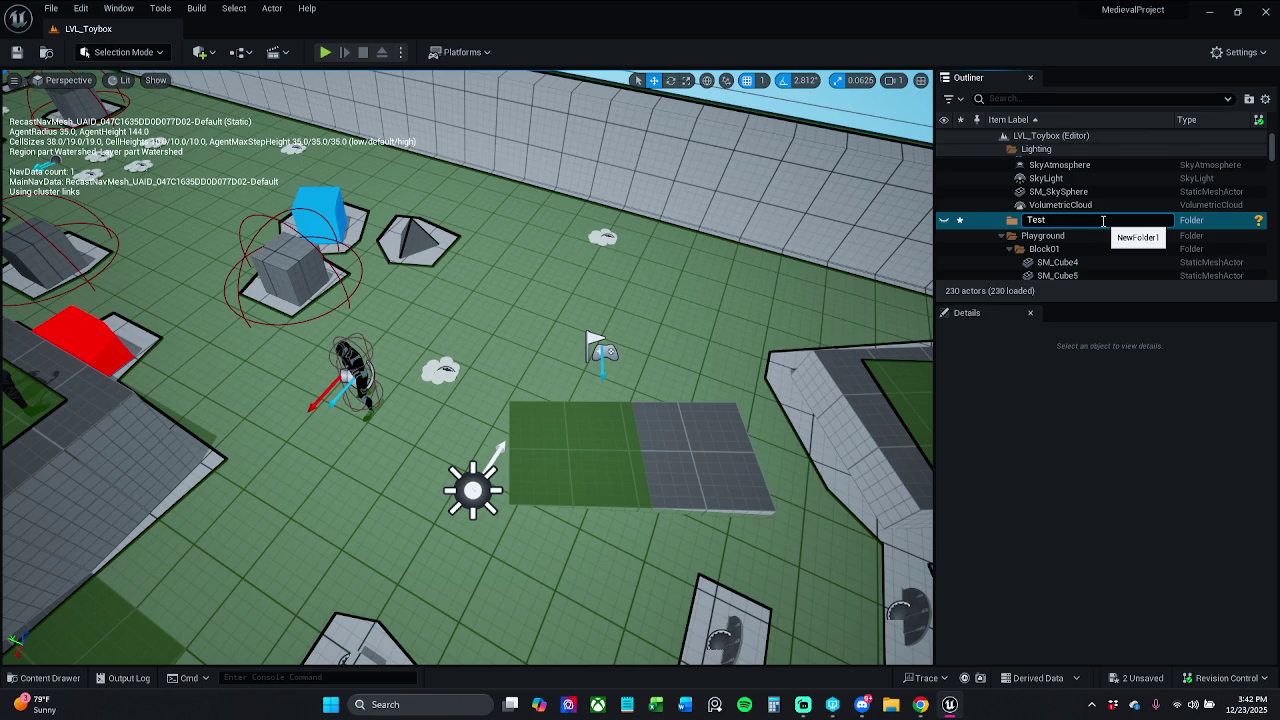
type("AI")
key("Return")
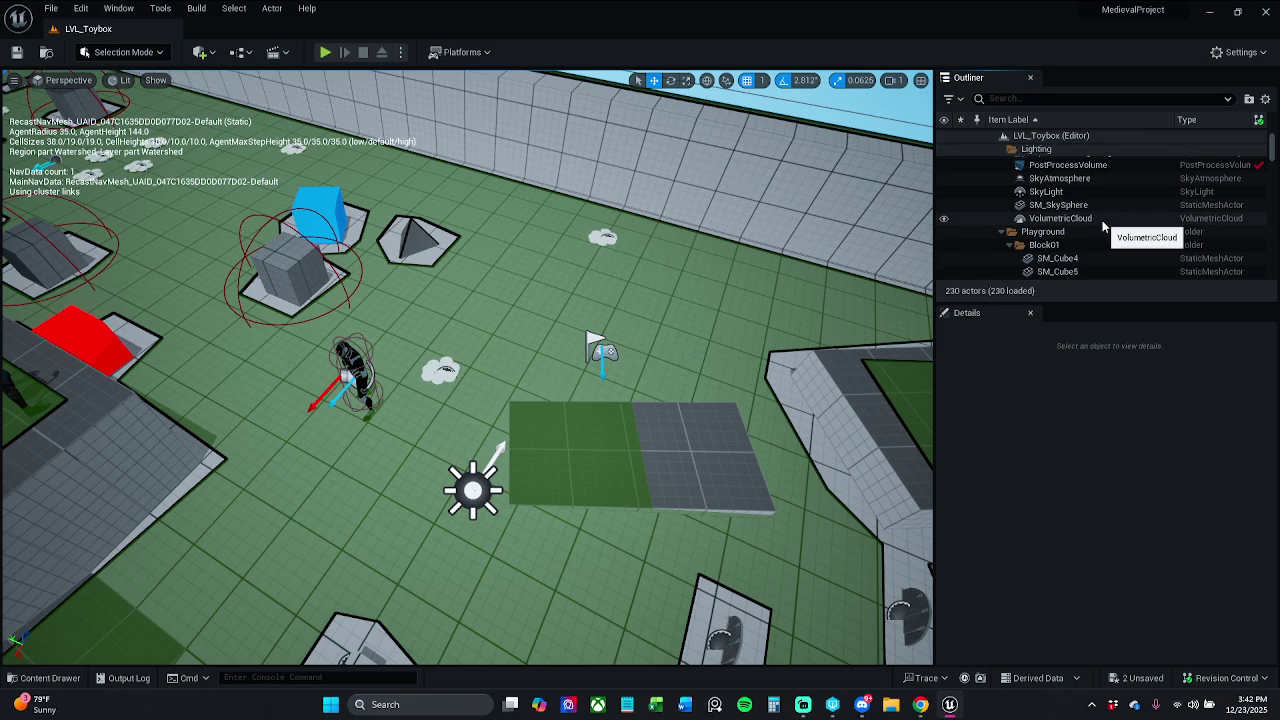
Reselect BP_Player_Start in the level and start an Outliner name search.
scroll(1093, 231, "down", 5)
scroll(1093, 234, "down", 2)
scroll(1100, 240, "down", 3)
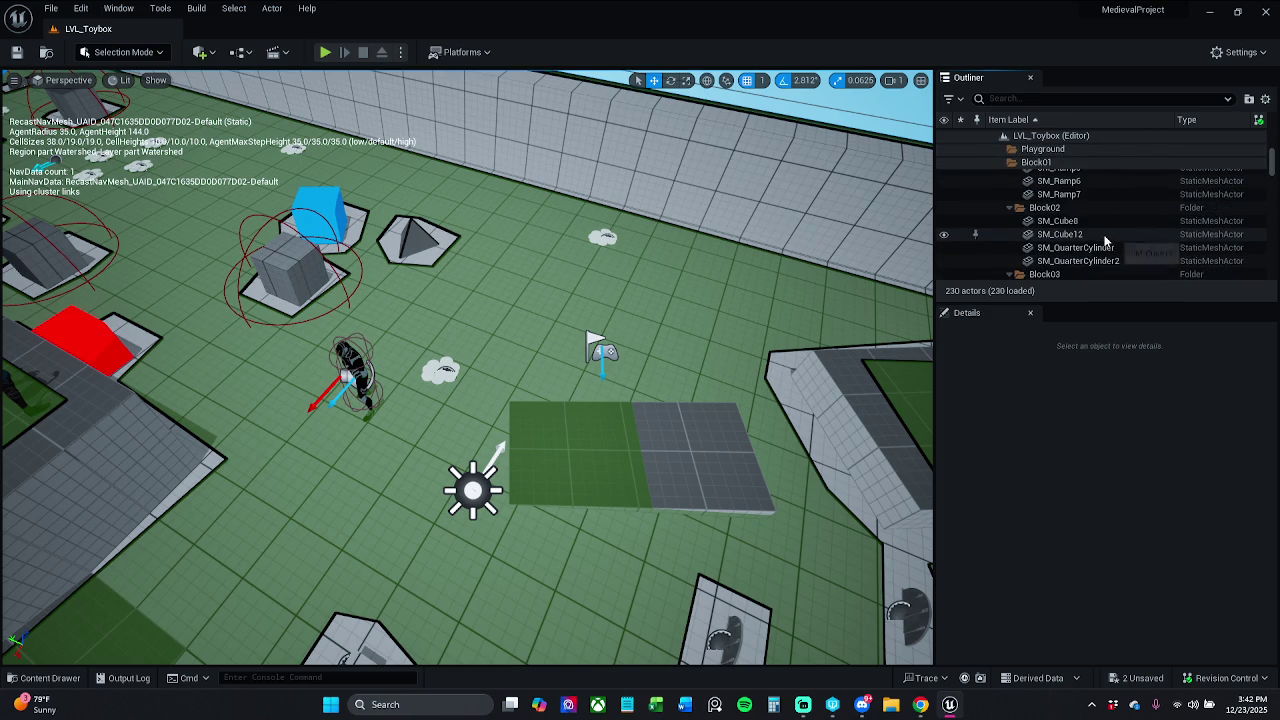
scroll(1105, 240, "down", 2)
scroll(1105, 240, "down", 2)
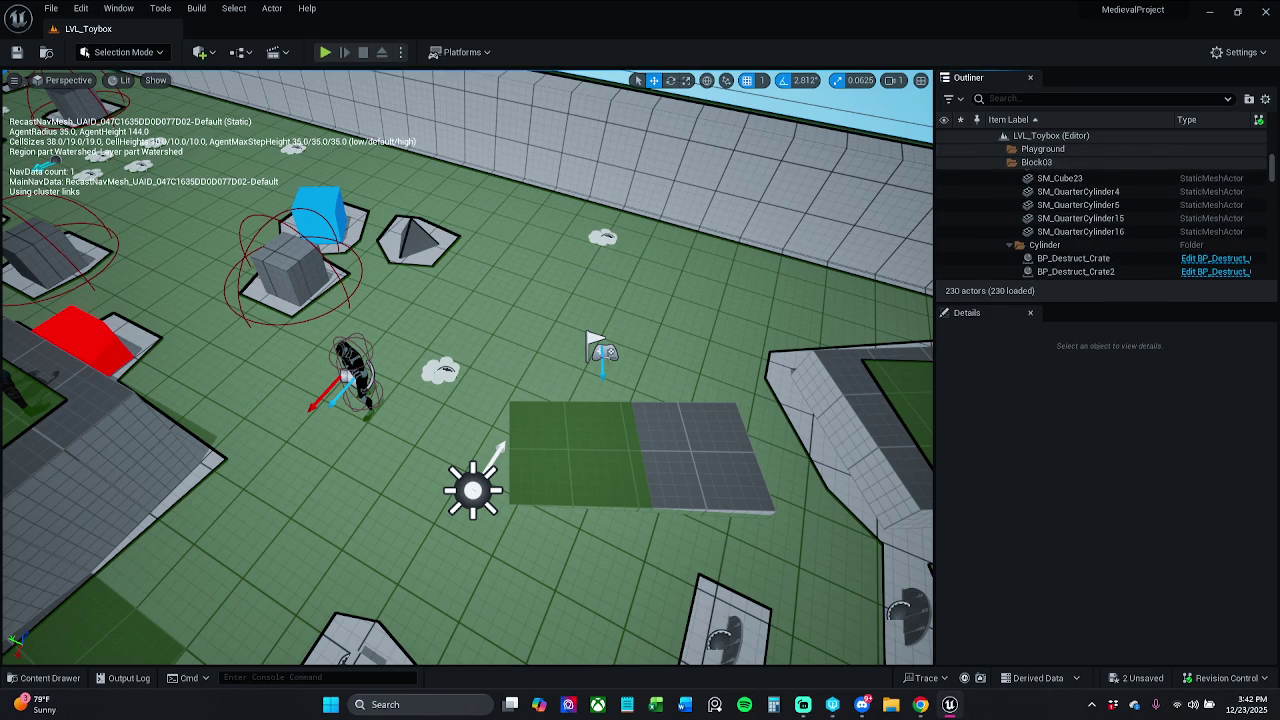
left_click(596, 345)
left_click(1132, 102)
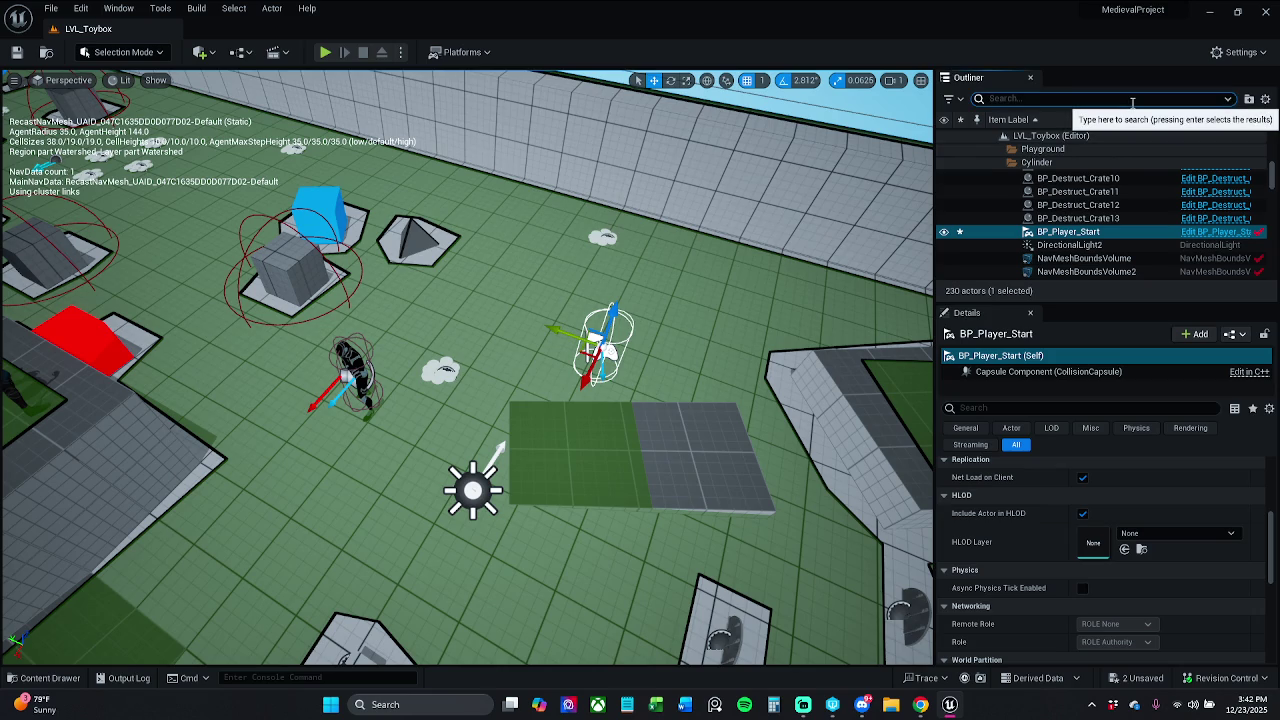
Find and select EQS_TestingPawn by searching 'eqs', then clear the Outliner search.
type("eqs")
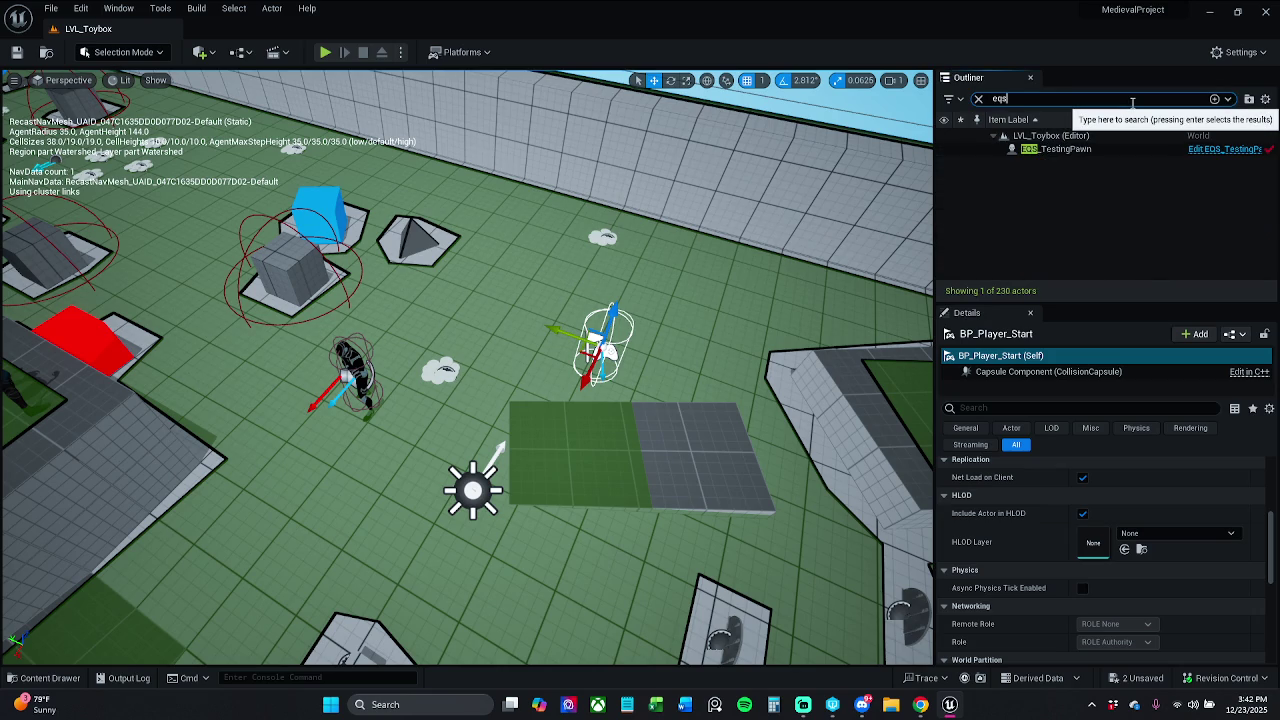
left_click(1080, 150)
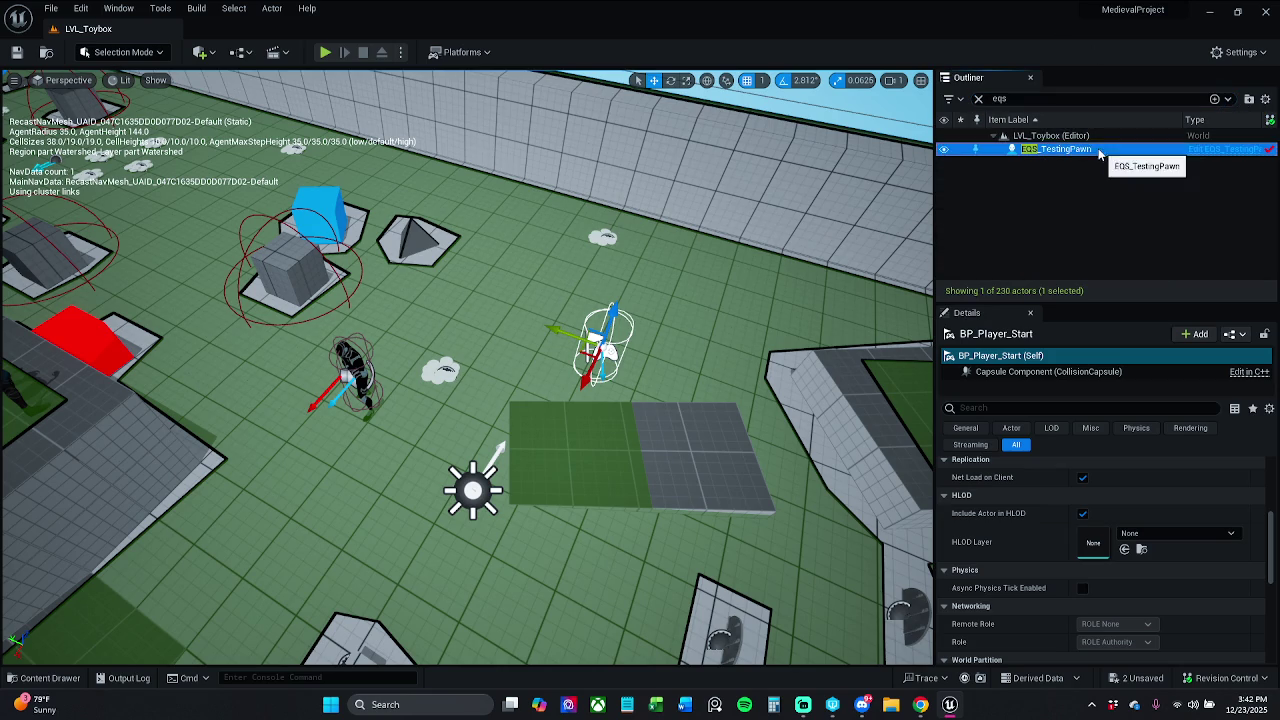
left_click(978, 98)
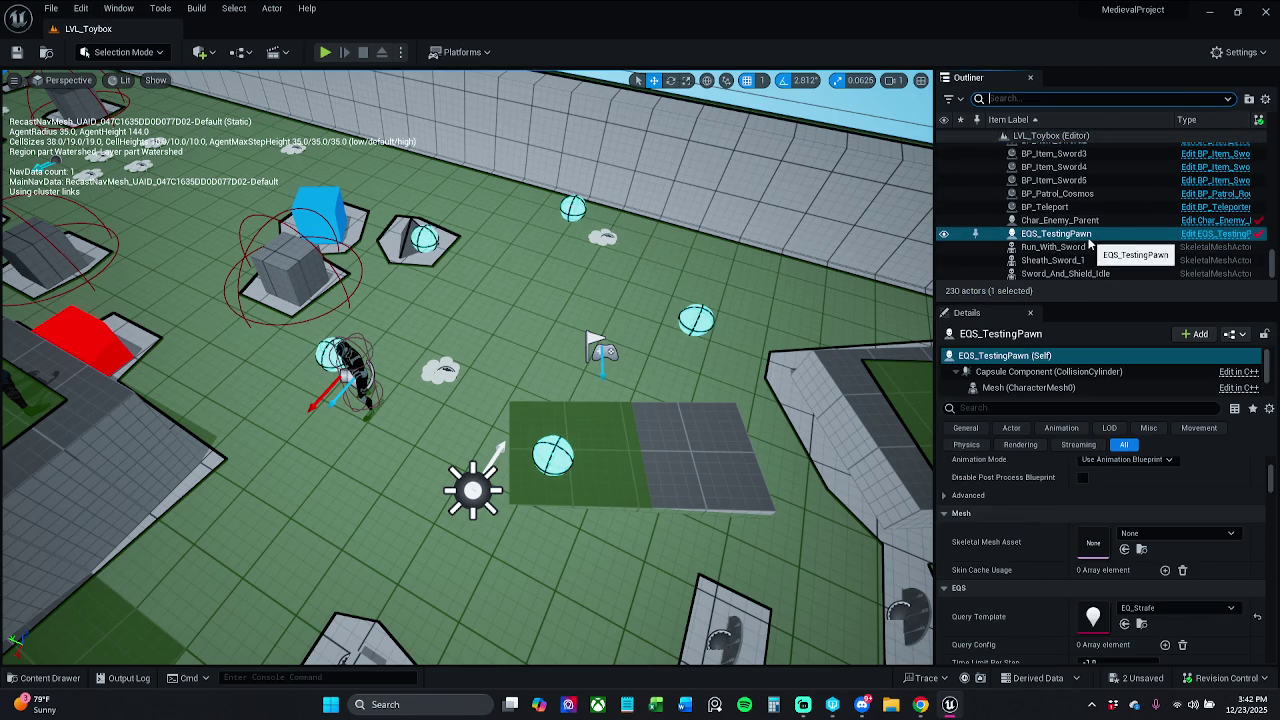
key("F2")
Drag EQS_TestingPawn into the AITest folder in the Outliner.
scroll(1087, 201, "up", 5)
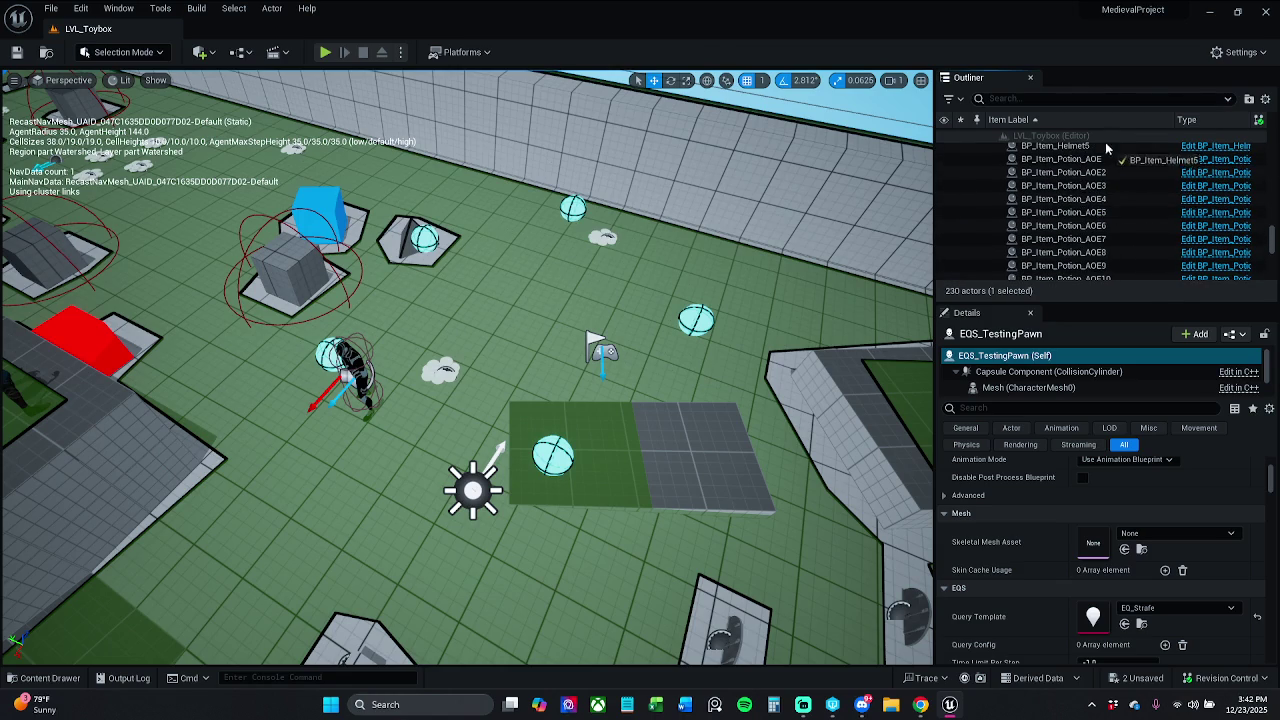
scroll(1107, 152, "up", 5)
left_click_drag(1107, 148, 1113, 186)
scroll(1113, 186, "up", 10)
scroll(1113, 186, "down", 5)
scroll(1113, 186, "up", 5)
scroll(1113, 186, "up", 5)
scroll(1113, 186, "up", 1)
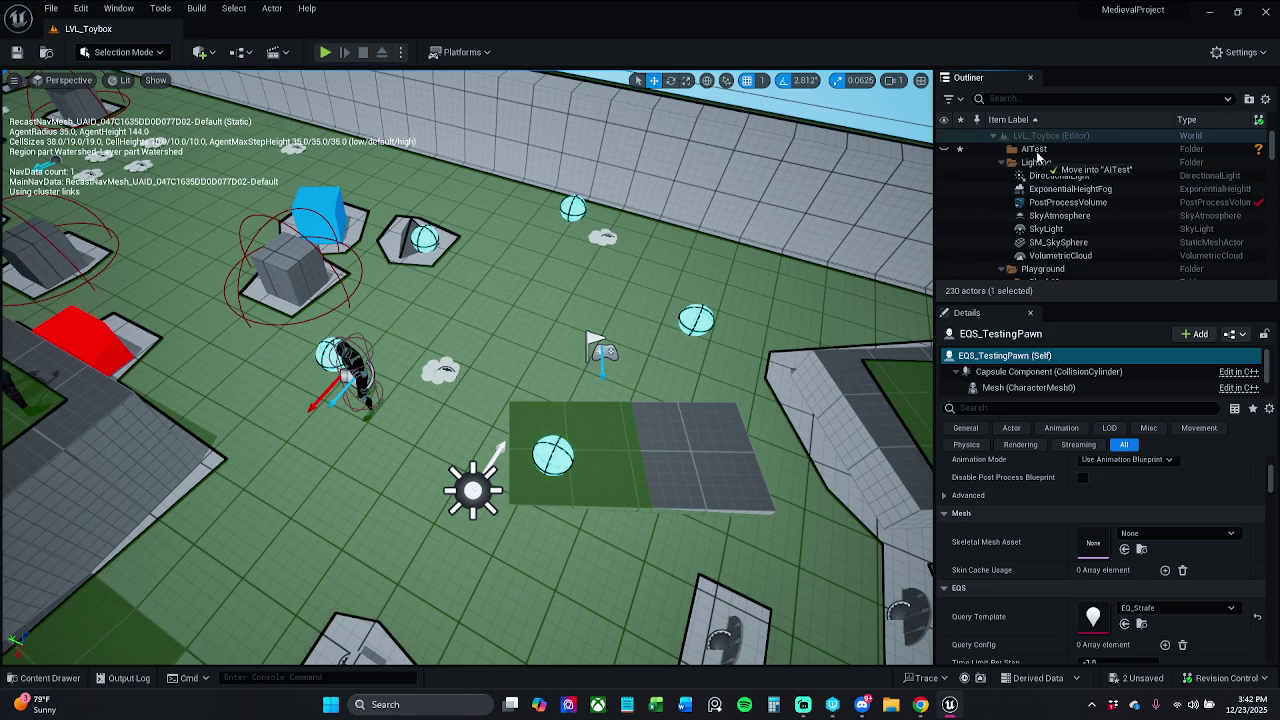
left_click_drag(1037, 157, 1038, 156)
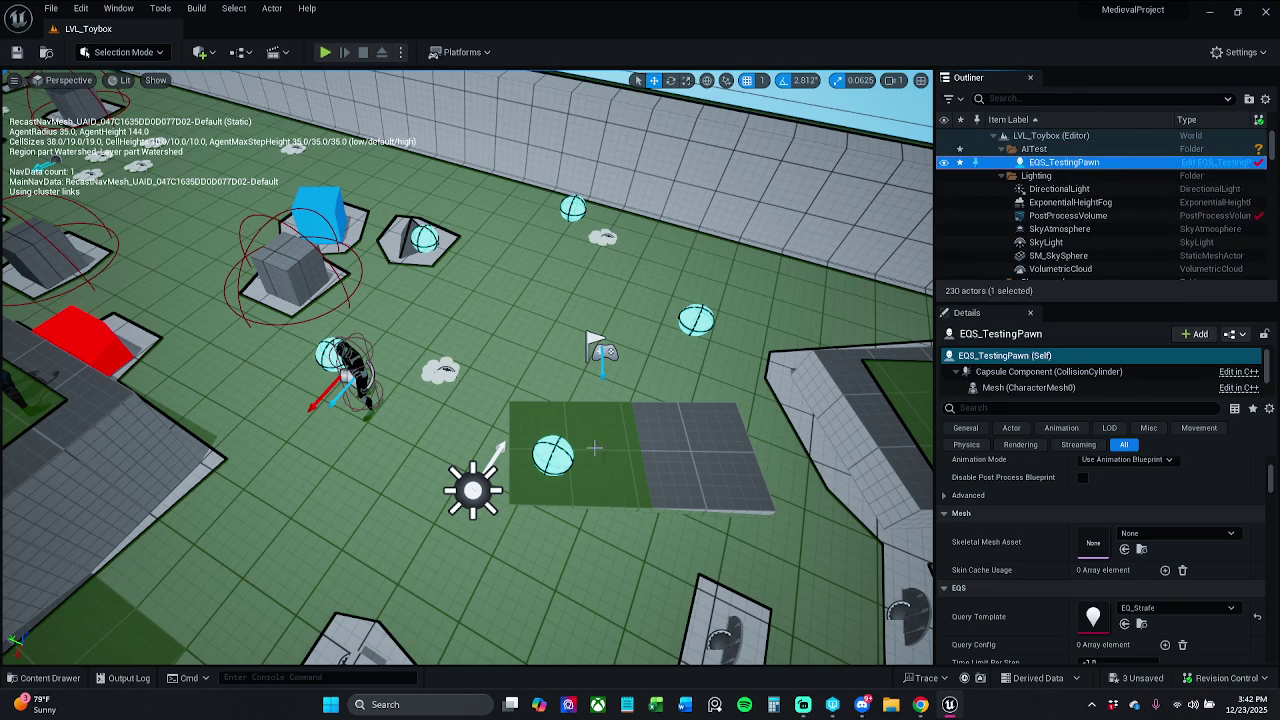
left_click(604, 342)
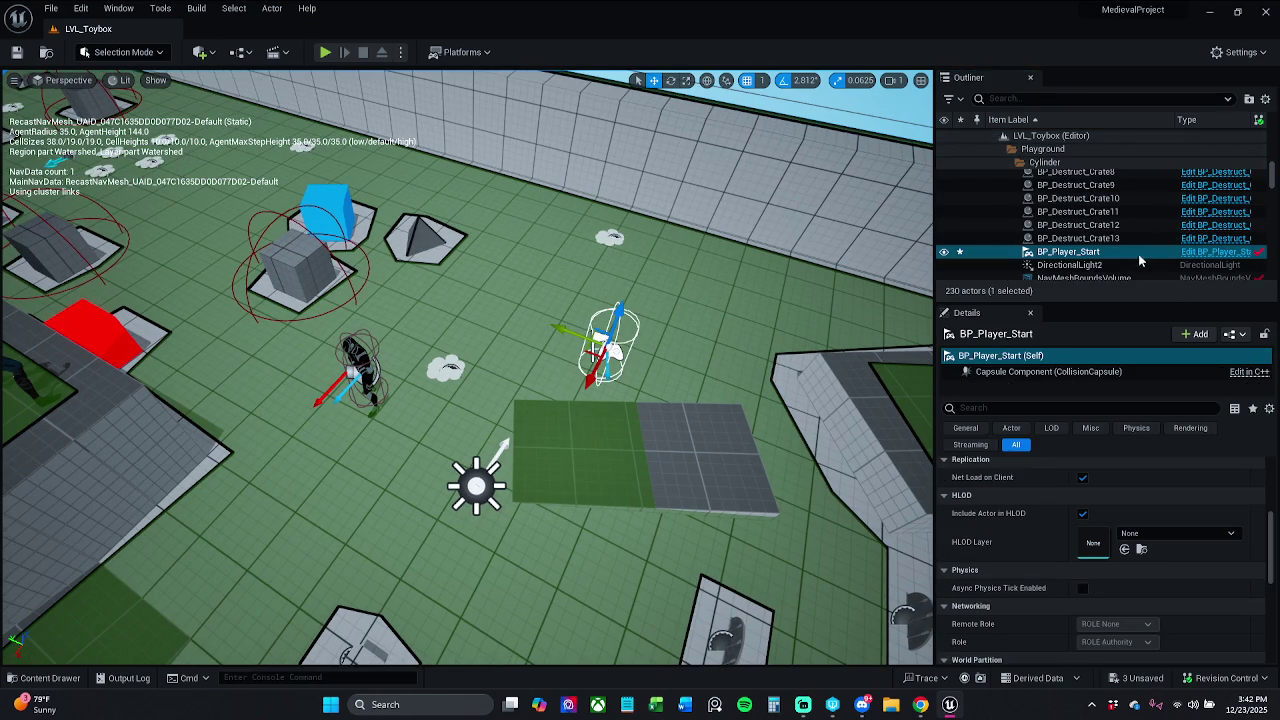
Move BP_Player_Start into the AITest Outliner folder alongside EQS_TestingPawn.
left_click(966, 428)
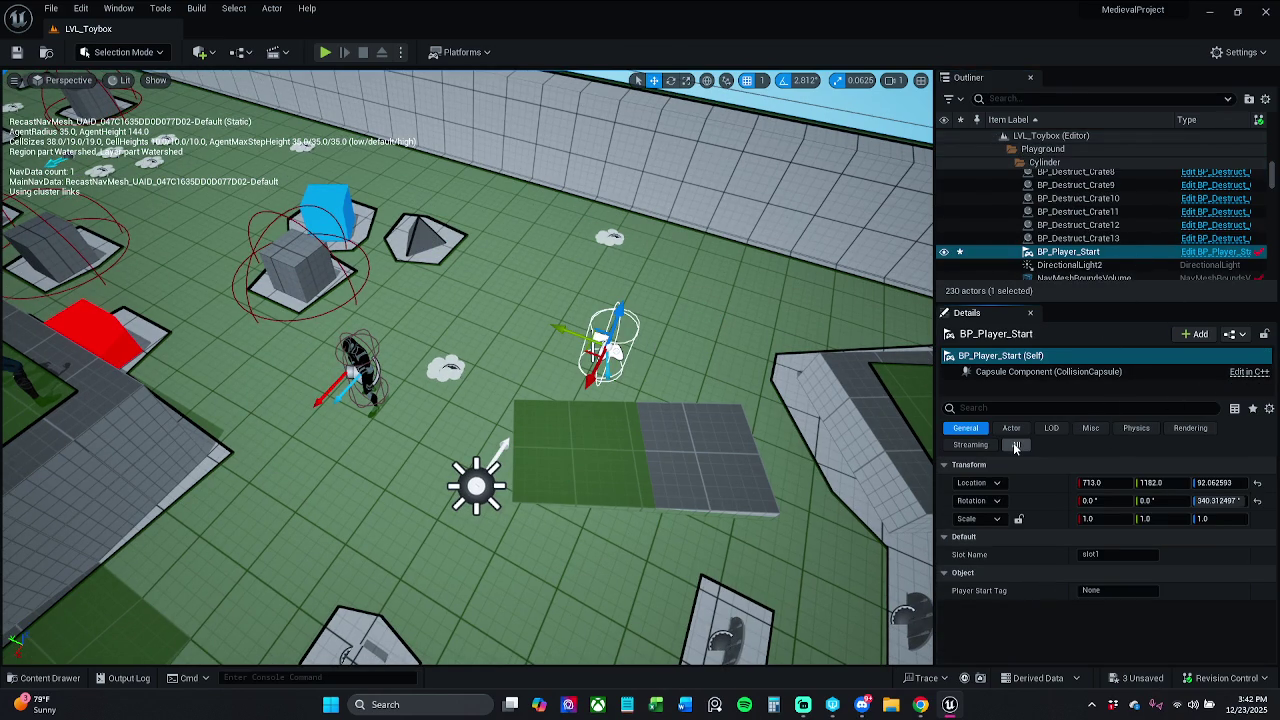
left_click(1014, 444)
scroll(1142, 192, "up", 6)
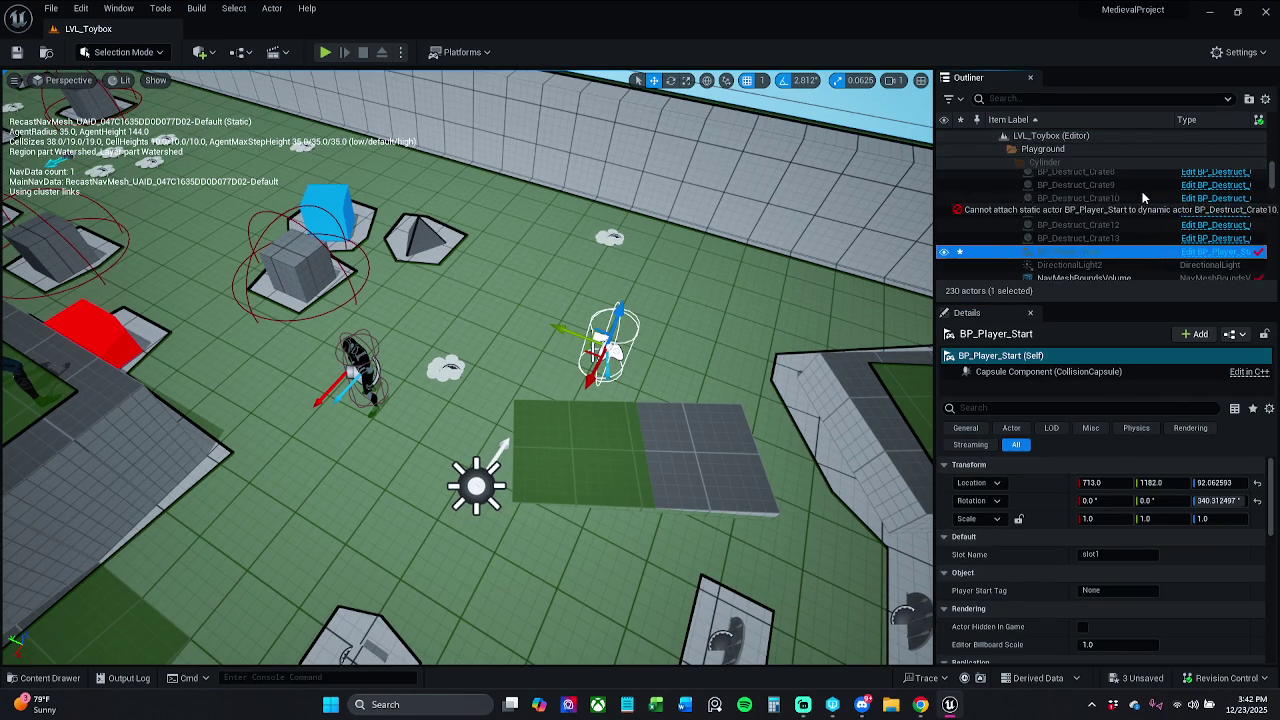
scroll(1142, 194, "up", 5)
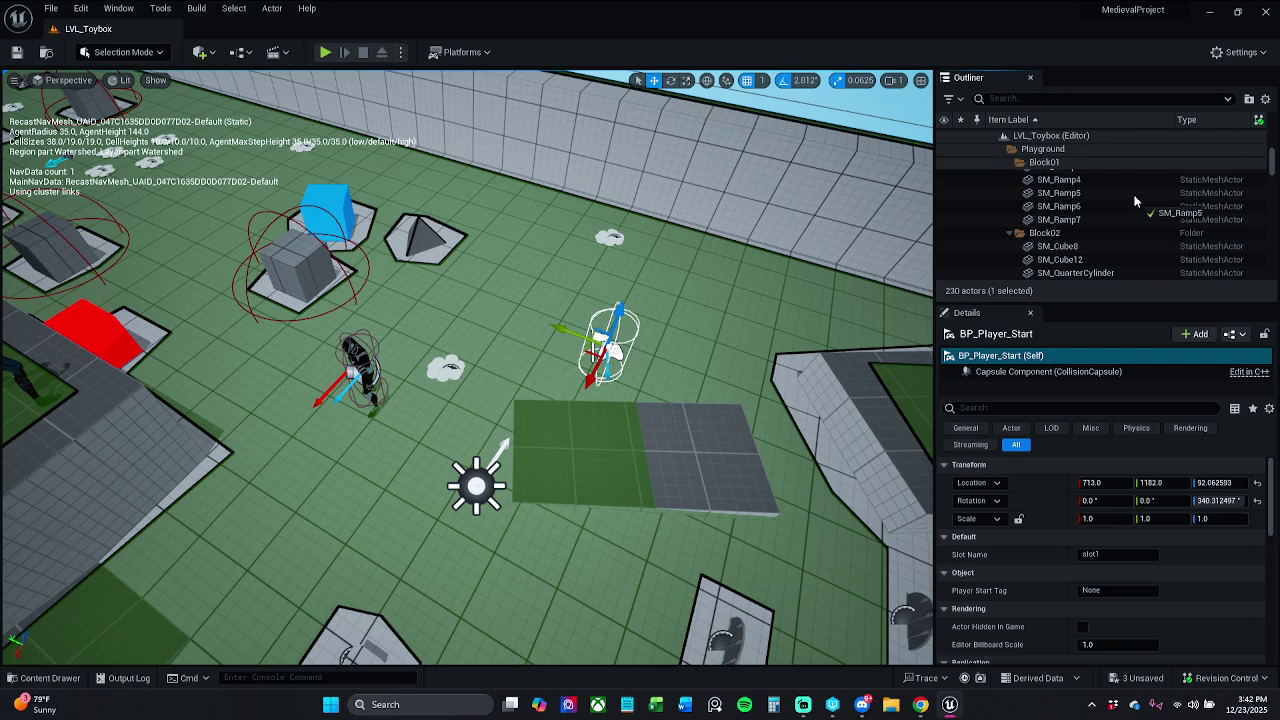
scroll(1130, 202, "up", 2)
left_click_drag(1135, 202, 1043, 151)
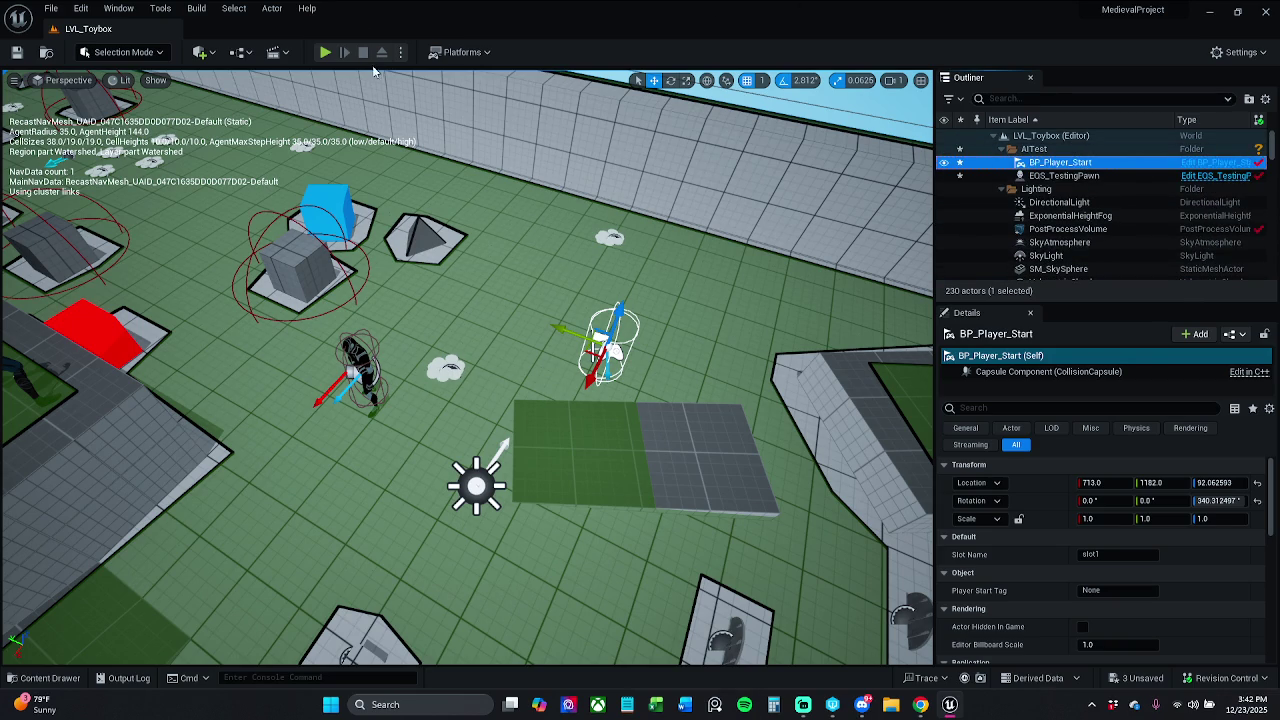
Save all LVL_Toybox changes with File > Save All.
left_click(62, 12)
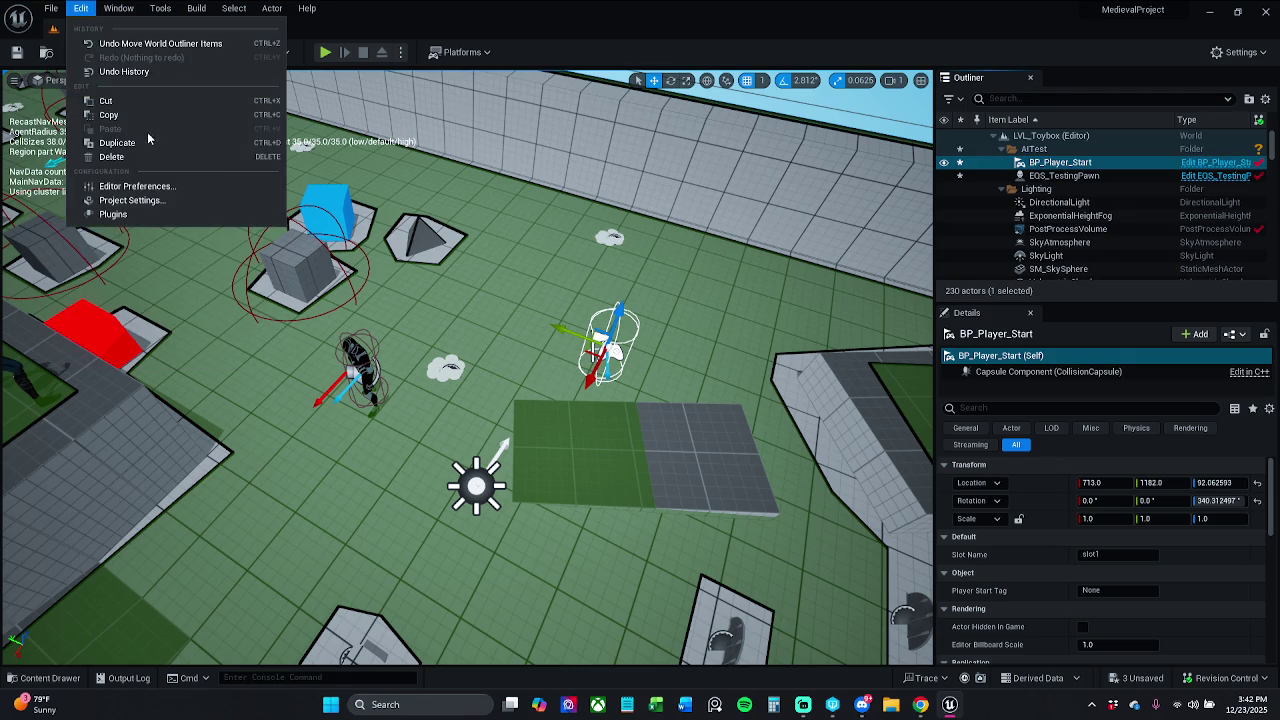
left_click(50, 8)
left_click(104, 186)
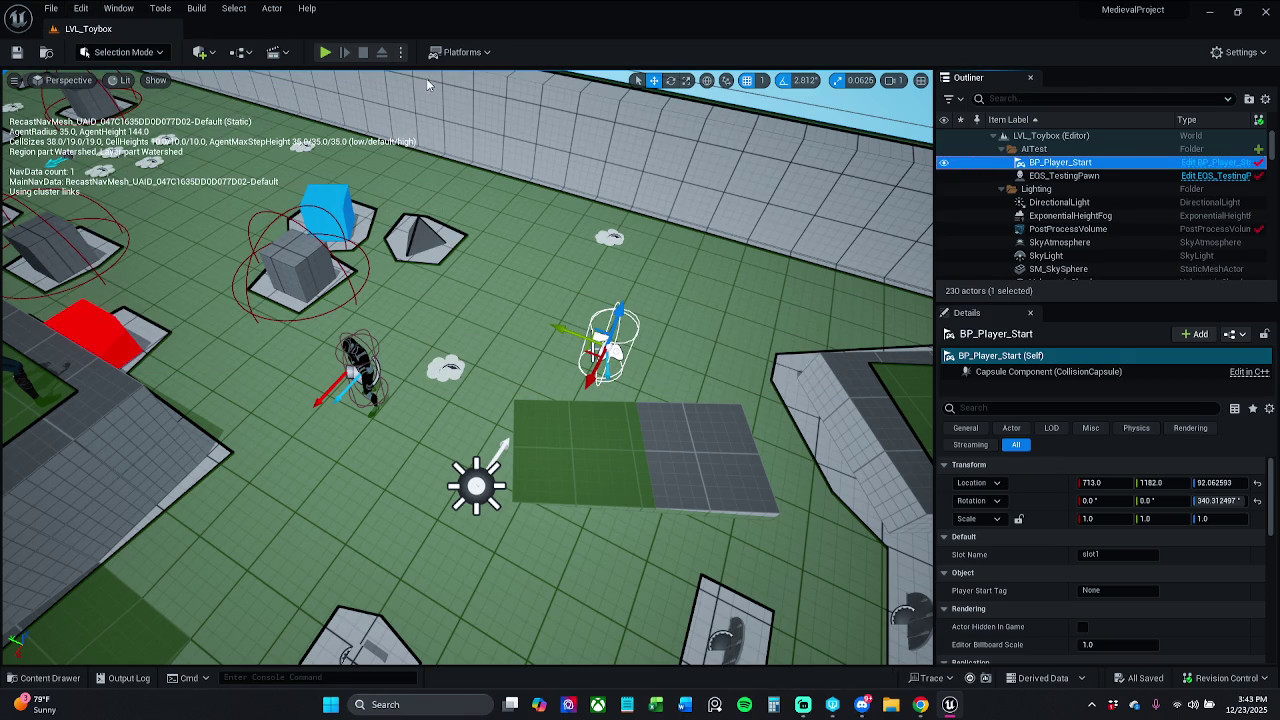
Test-play the level, then move BP_Player_Start right and up-left, checking the pawn's query points.
left_click(325, 52)
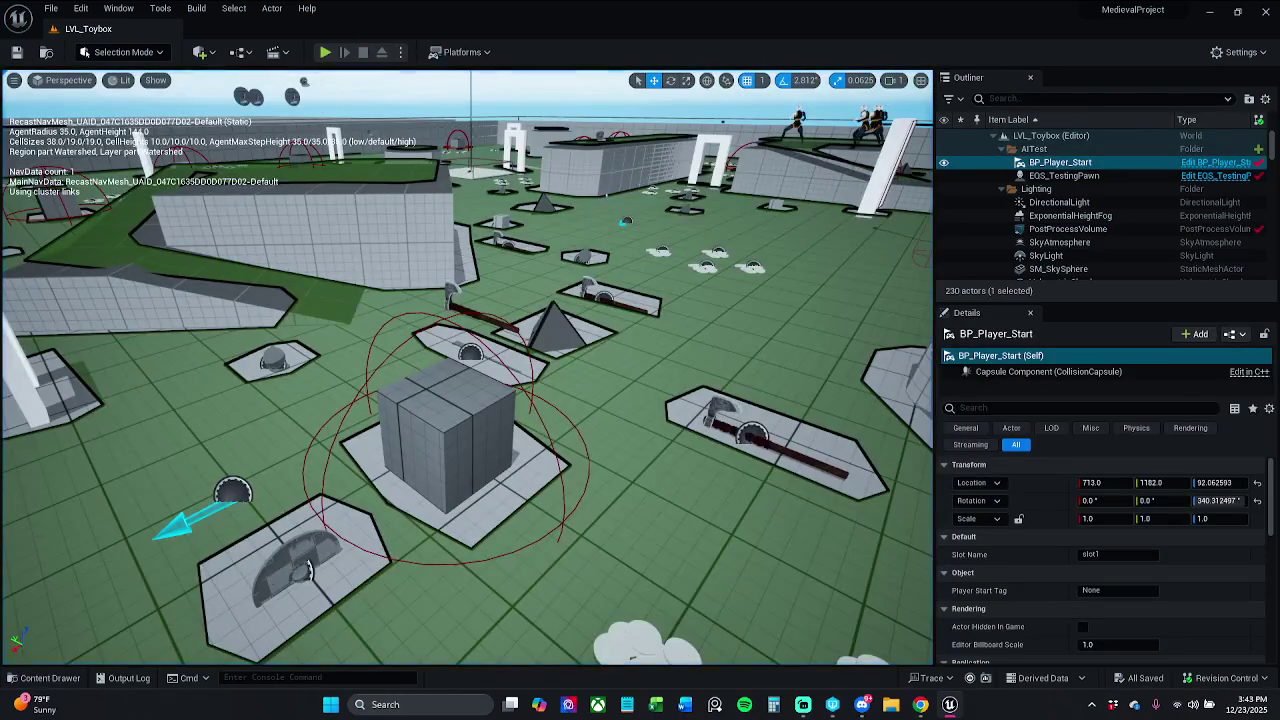
mouse_move(322, 76)
left_mouse_down()
mouse_move(322, 35)
mouse_move(322, 118)
left_mouse_up()
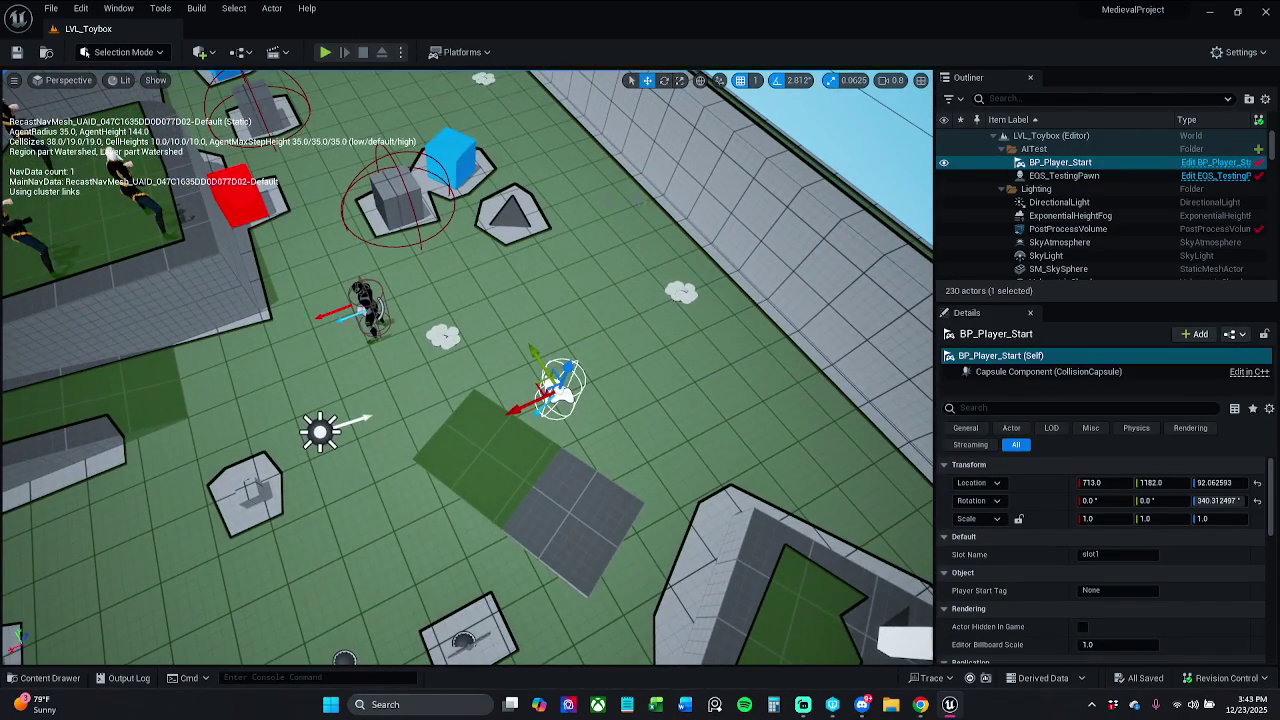
left_click(1105, 175)
left_click(553, 392)
left_click_drag(525, 375, 714, 374)
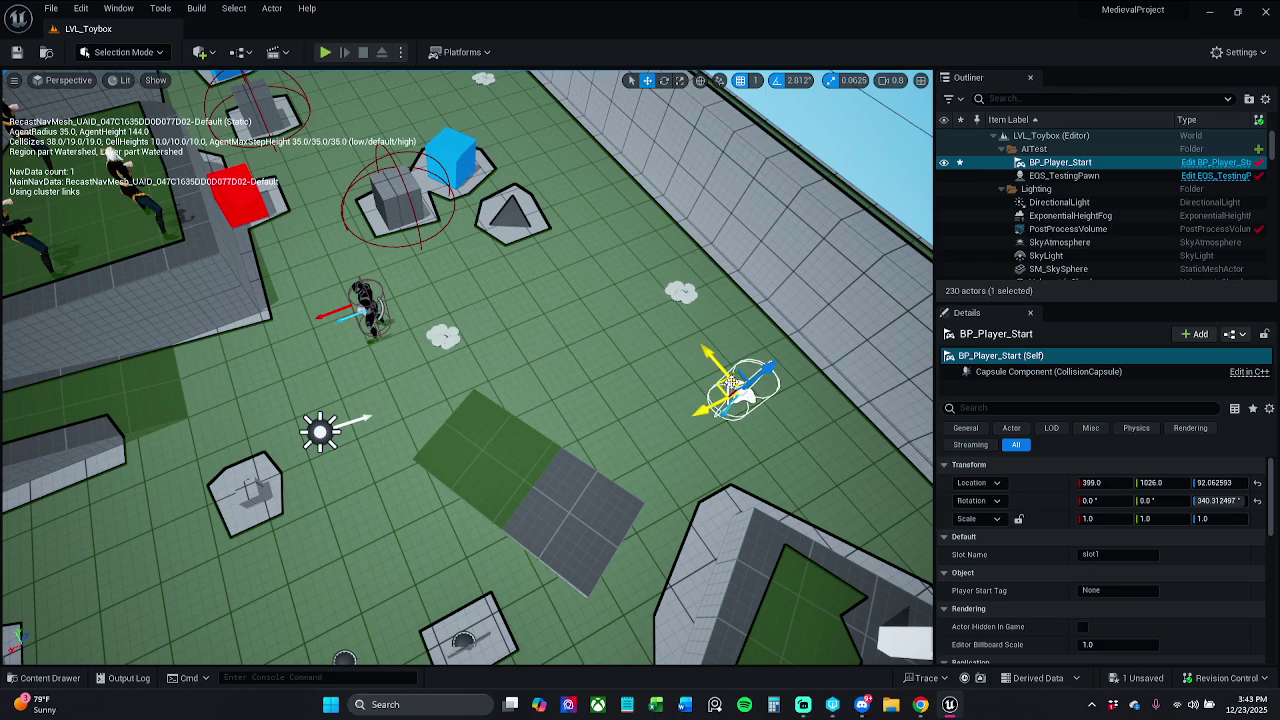
left_click(1108, 175)
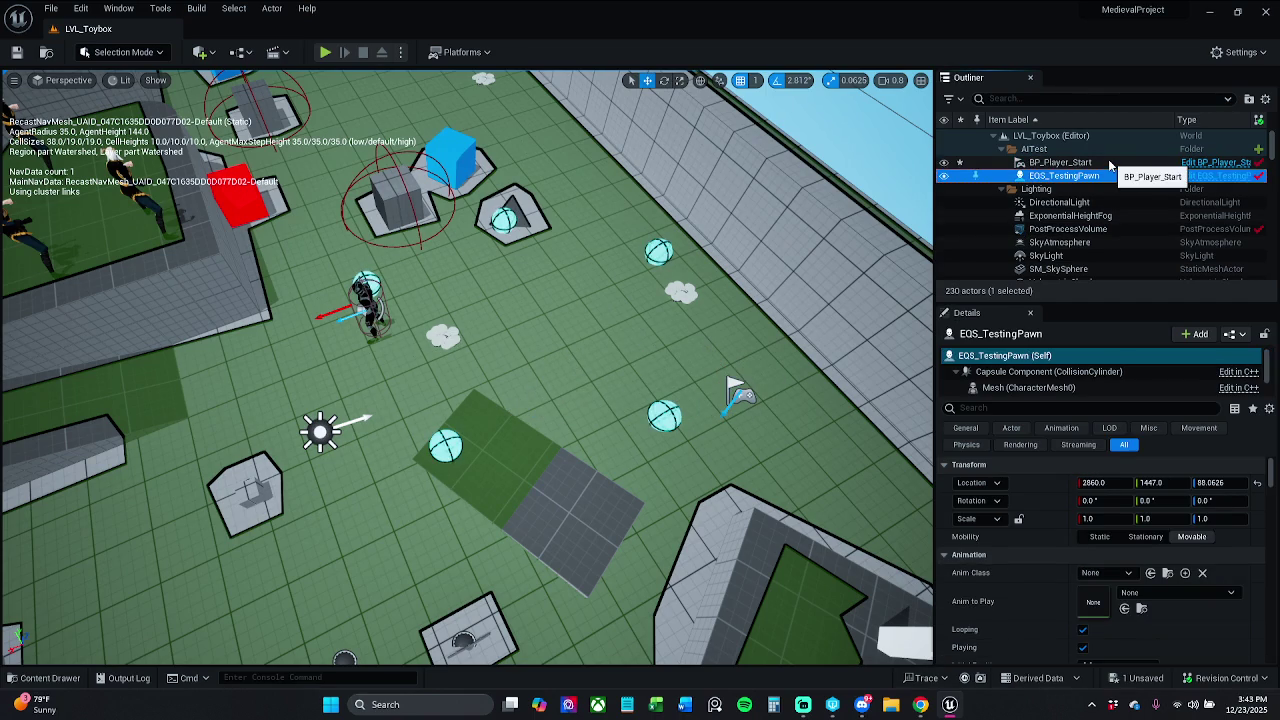
left_click(1060, 162)
left_click_drag(724, 384, 584, 326)
Keep relocating BP_Player_Start, ending at location 1629, 4096, rechecking the strafe points each time.
left_click(1113, 177)
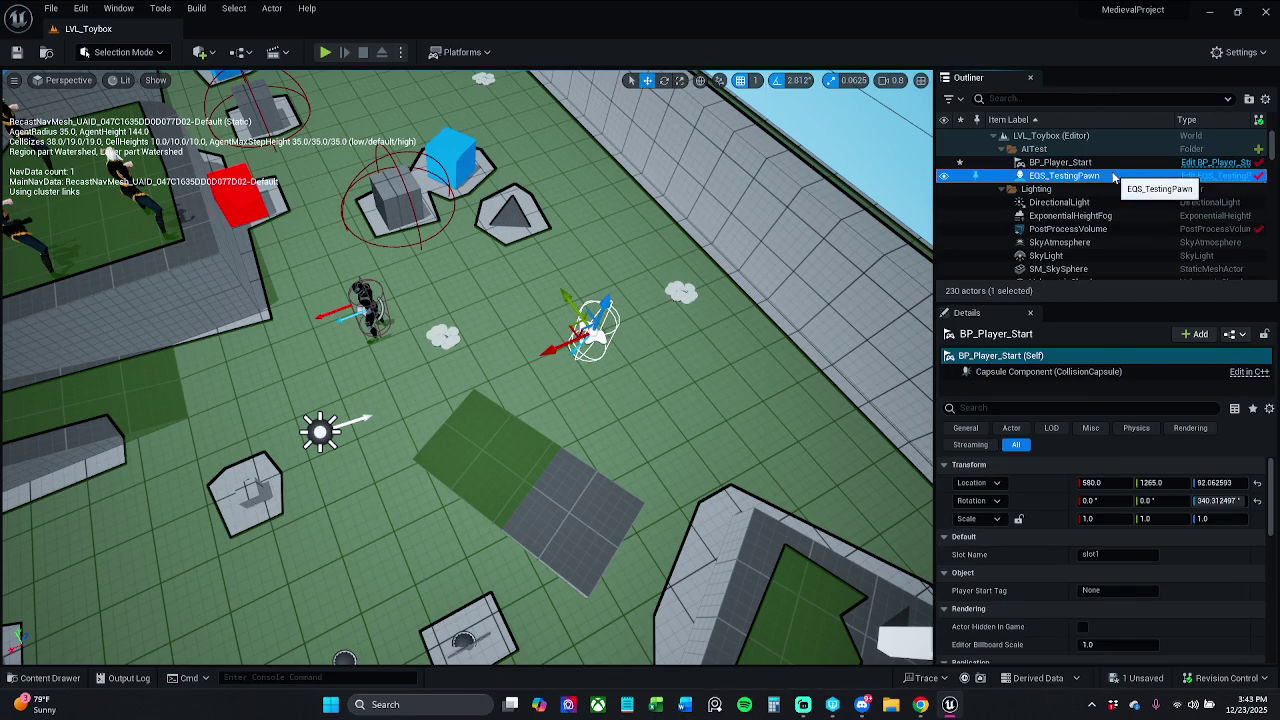
left_click(584, 342)
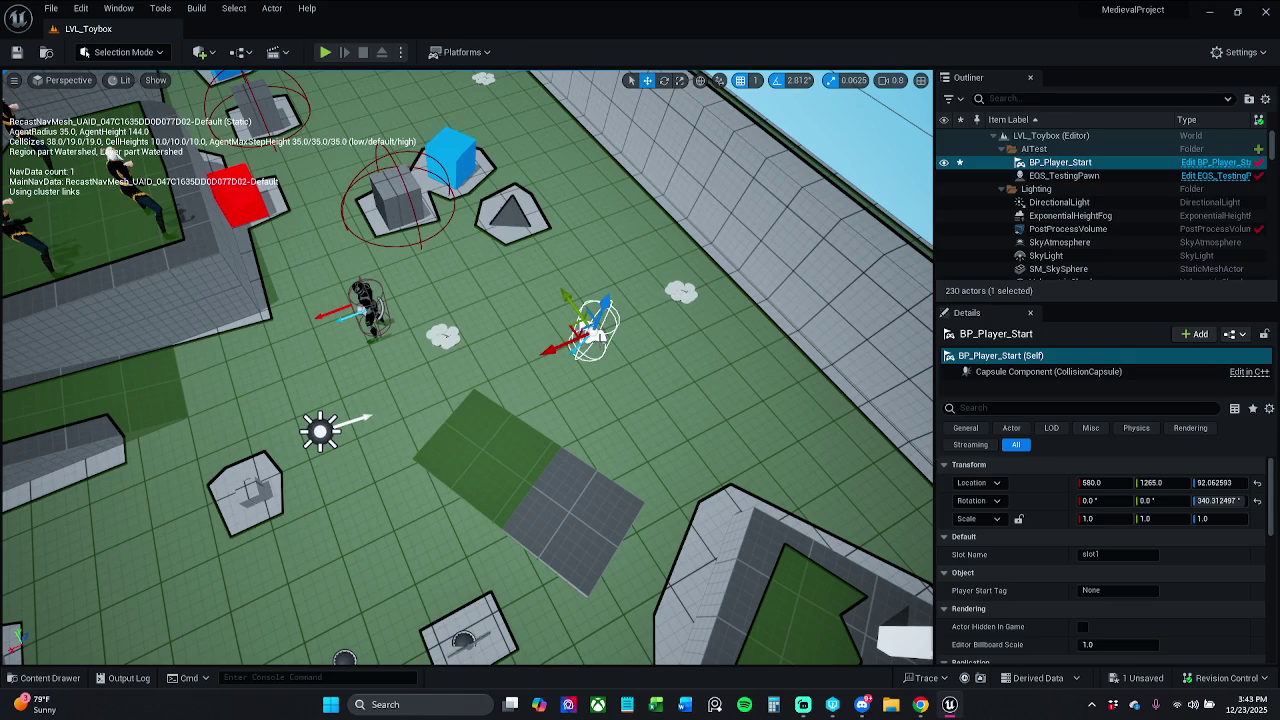
mouse_move(592, 333)
left_mouse_down()
mouse_move(748, 432)
mouse_move(846, 456)
left_mouse_up()
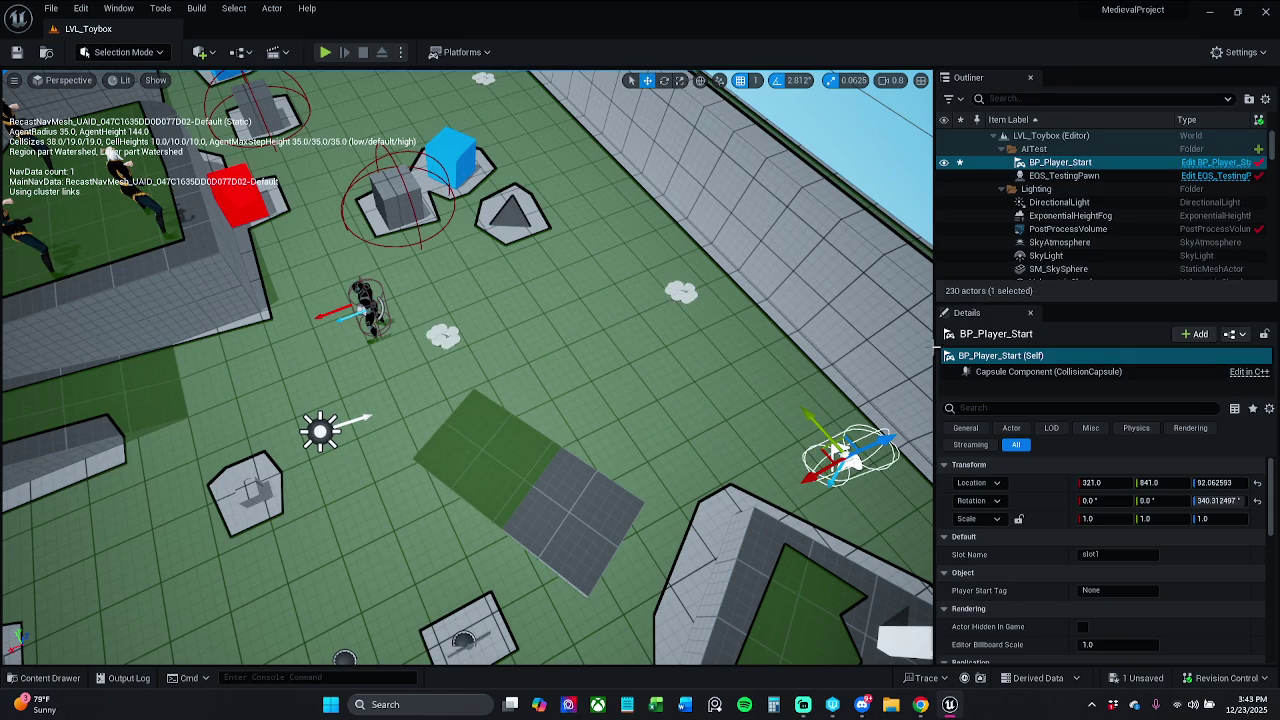
left_click(1070, 176)
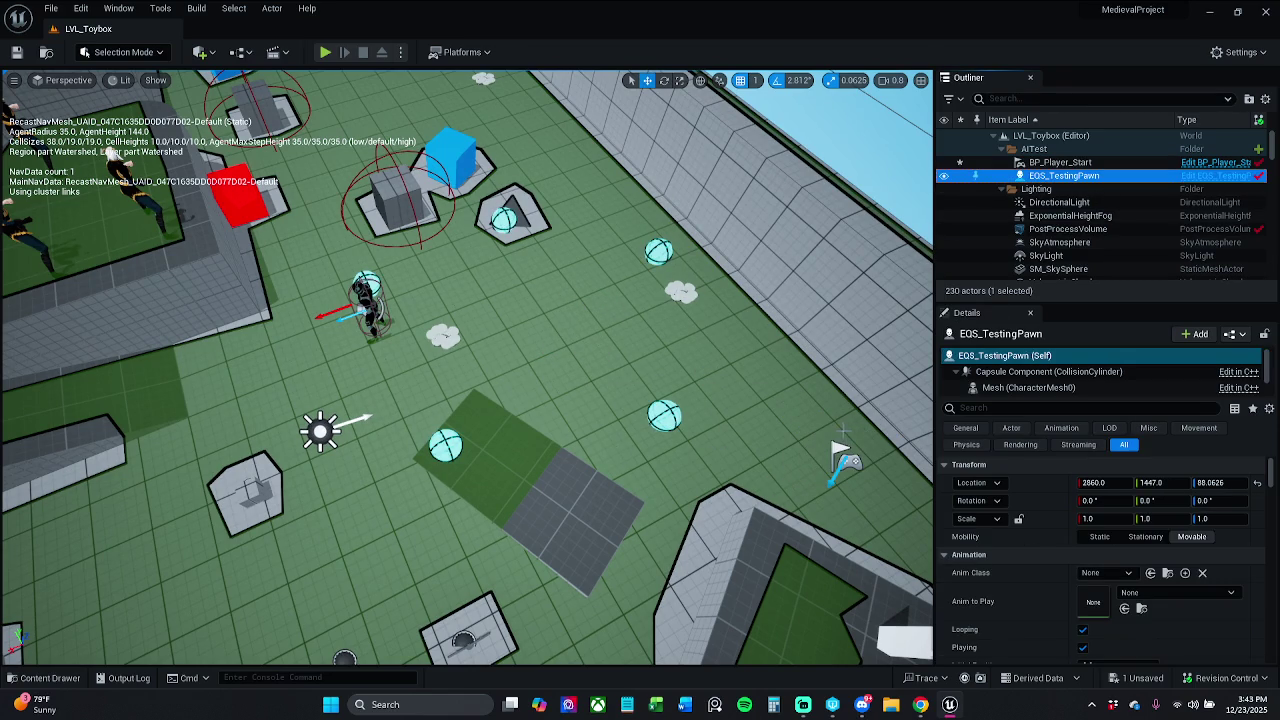
left_click(848, 456)
scroll(848, 456, "down", 3)
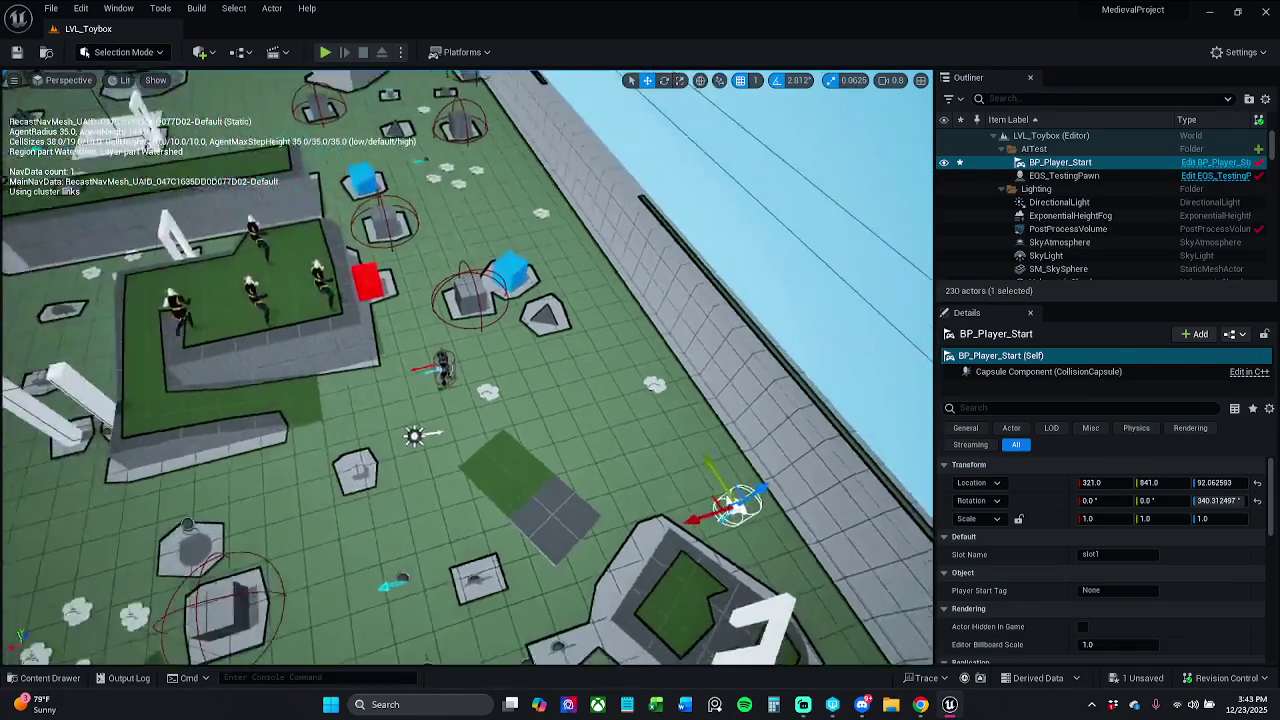
scroll(792, 513, "down", 5)
mouse_move(650, 507)
left_mouse_down()
mouse_move(650, 420)
mouse_move(318, 168)
mouse_move(352, 152)
left_mouse_up()
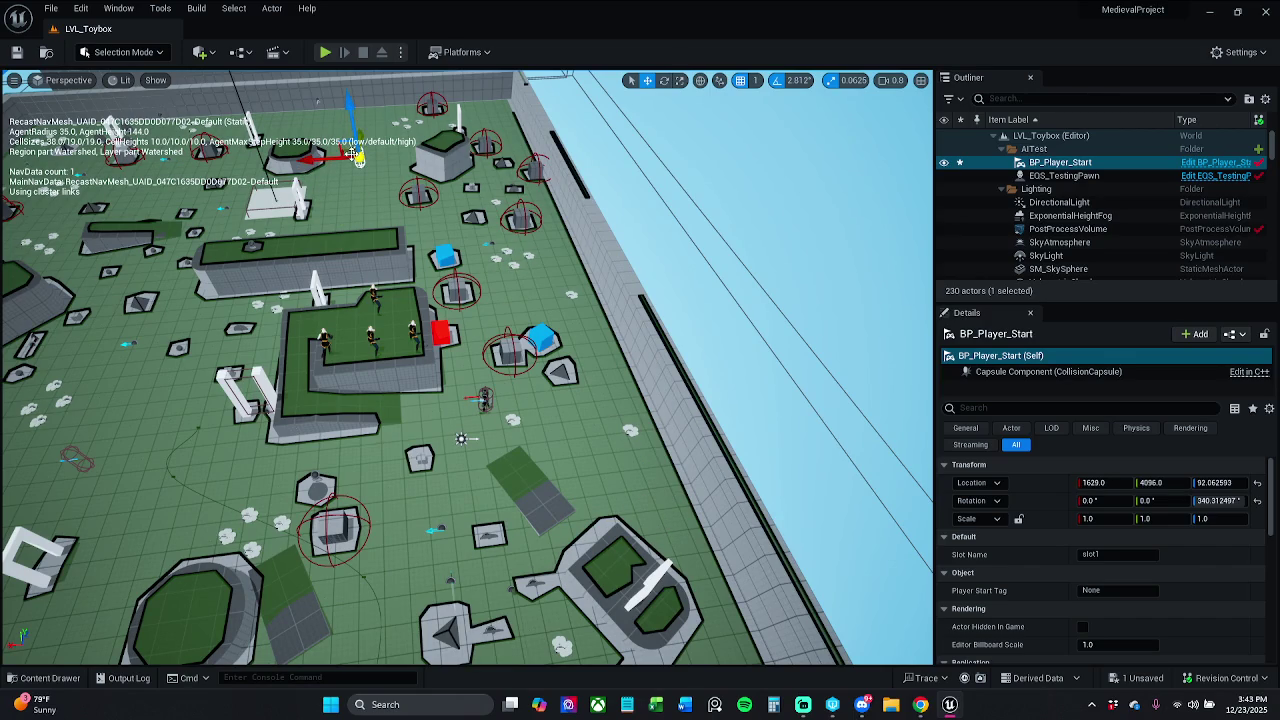
left_click(1090, 175)
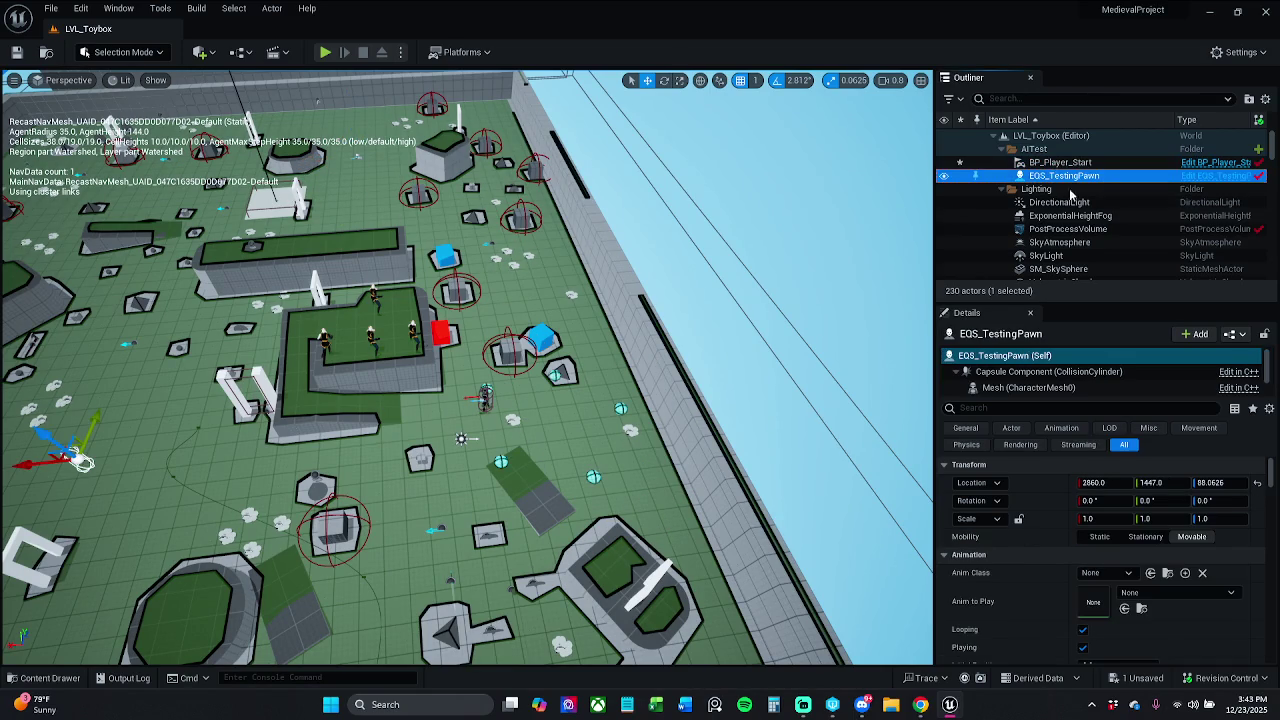
left_click(196, 8)
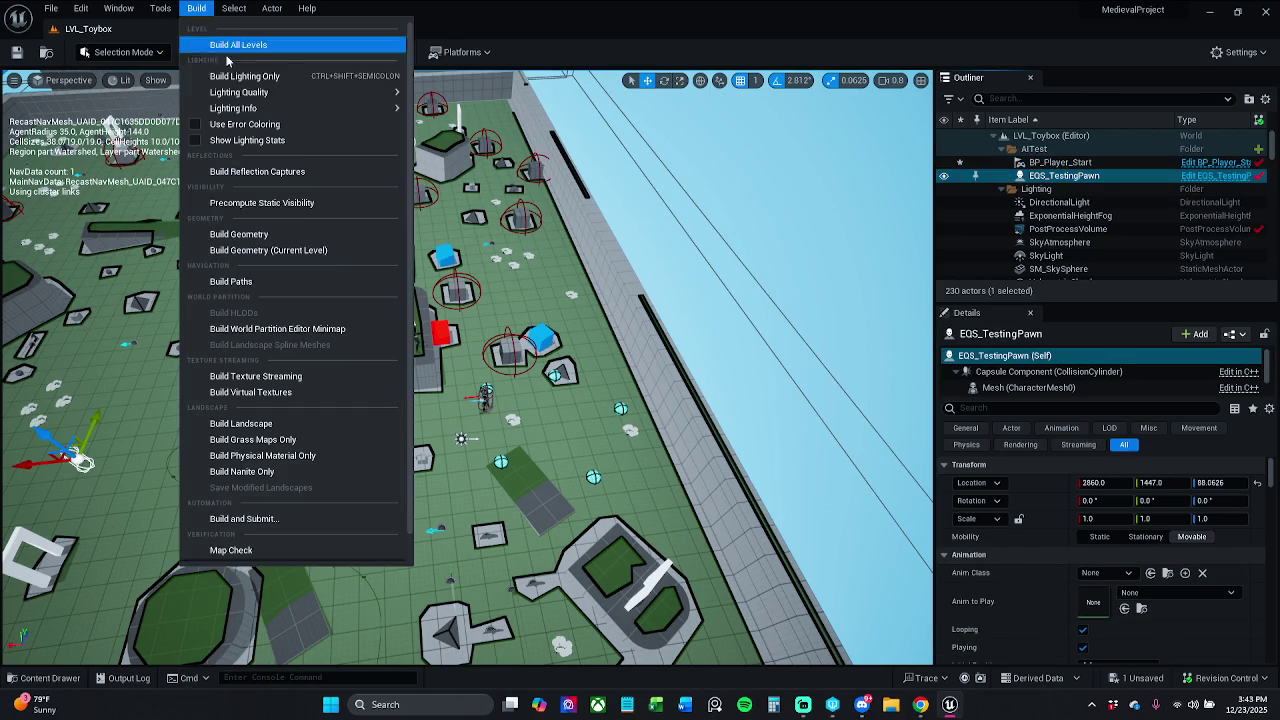
Build all levels with HLODs, saving listed content; Map Check reports 0 errors, 4 warnings.
left_click(272, 46)
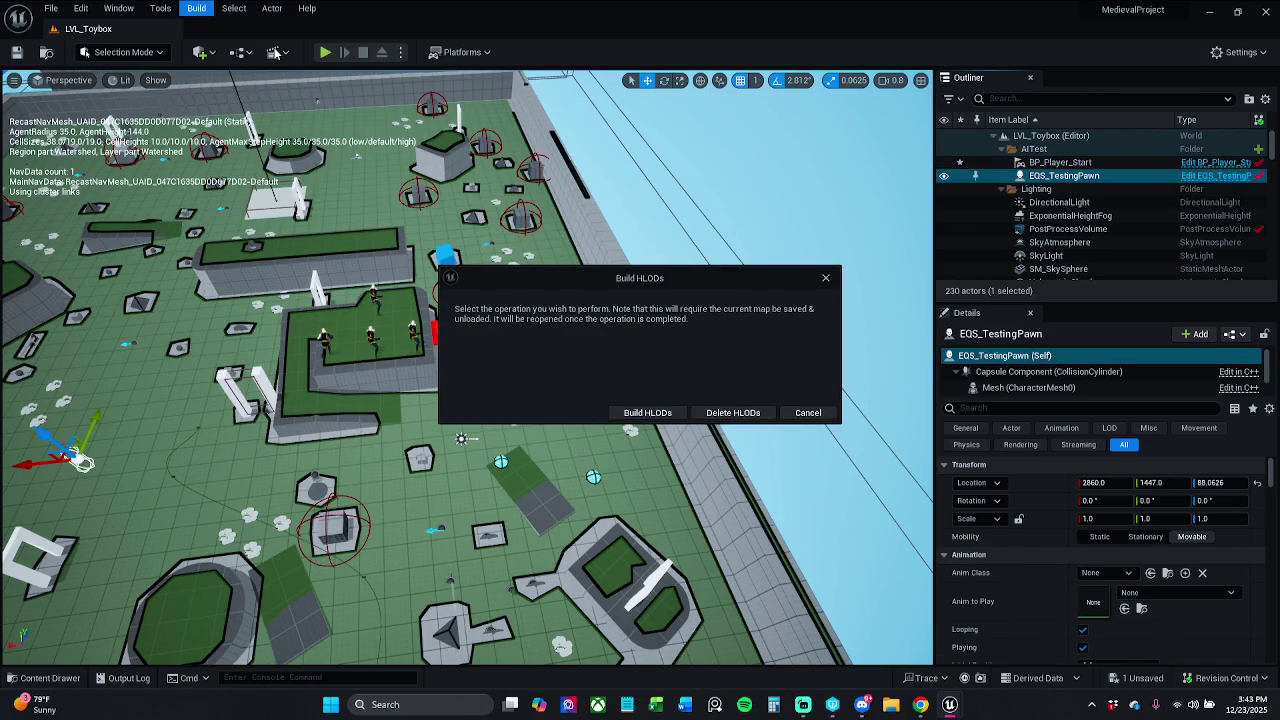
left_click(648, 413)
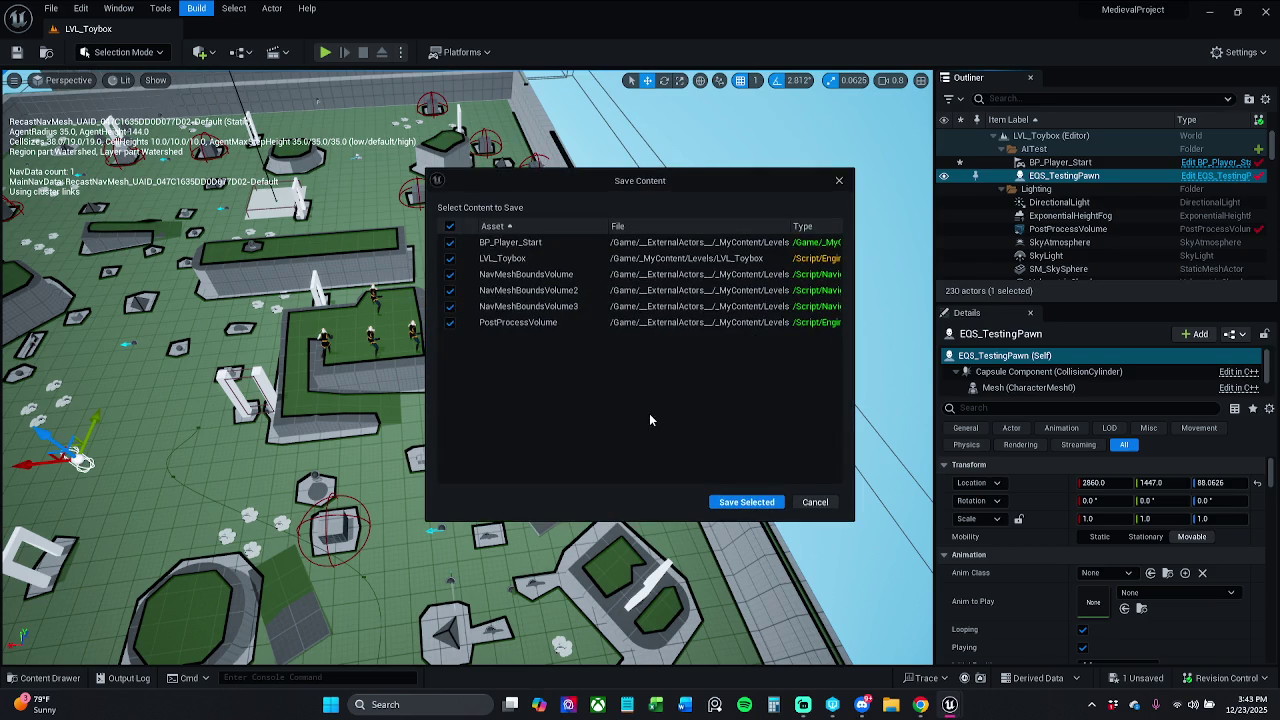
left_click(761, 505)
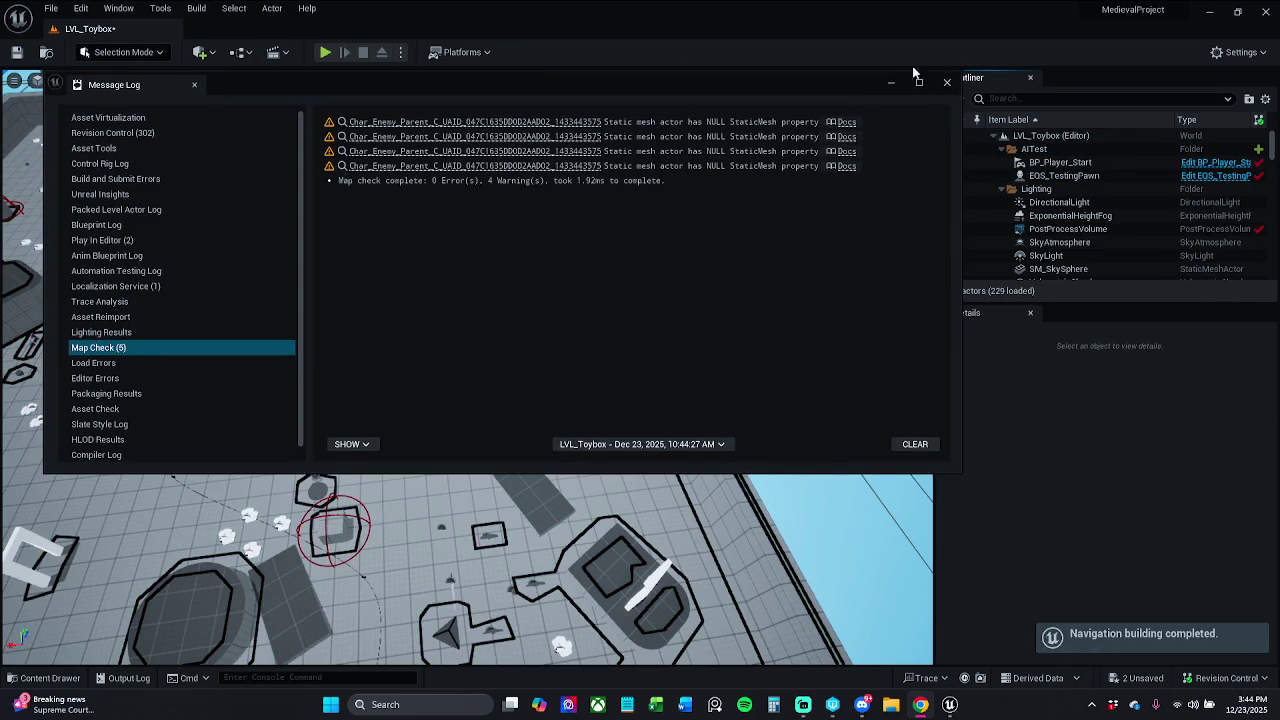
left_click(946, 84)
scroll(467, 367, "down", 3)
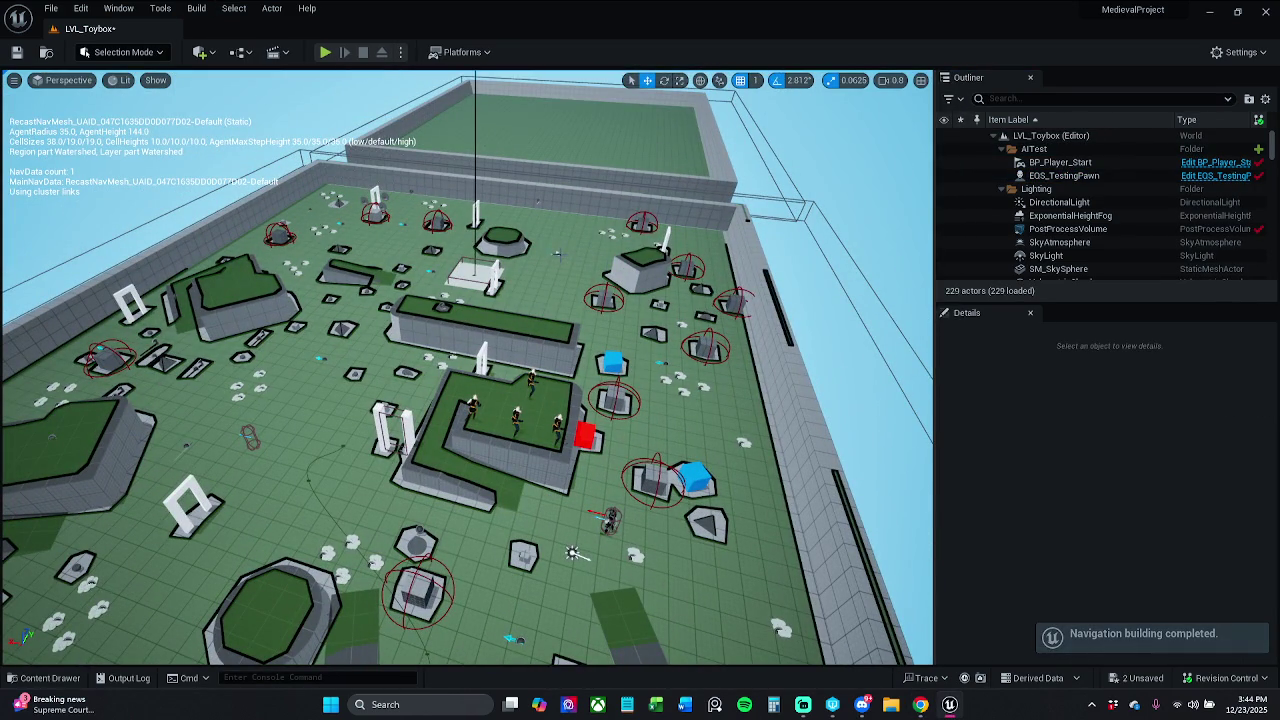
Frame the player start and then EQS_TestingPawn in the viewport.
left_click(557, 254)
key("f")
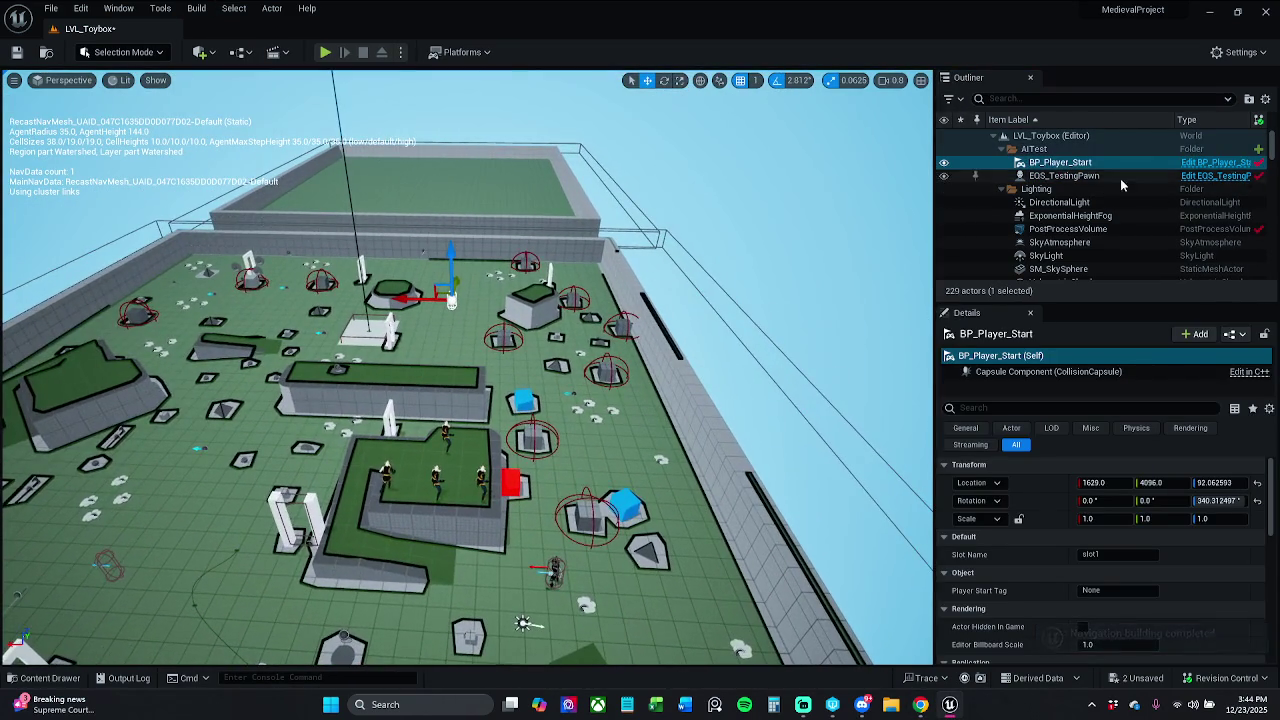
left_click(1064, 175)
key("f")
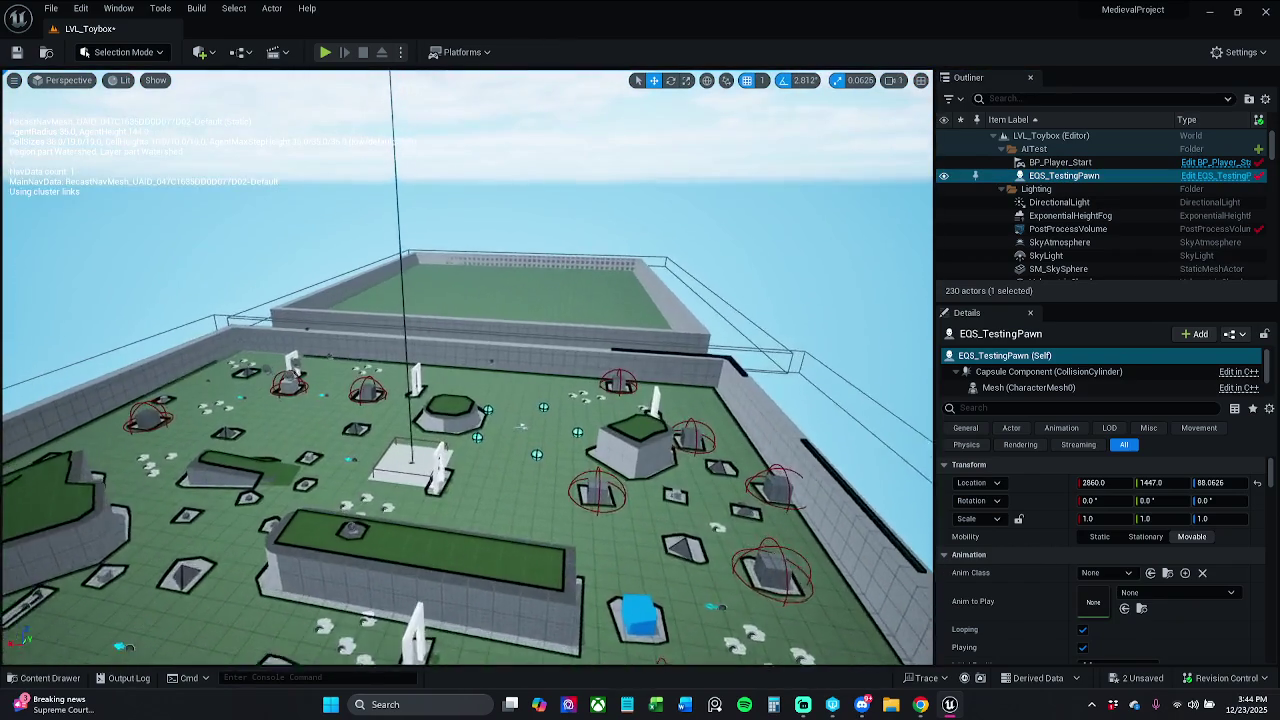
scroll(468, 368, "down", 5)
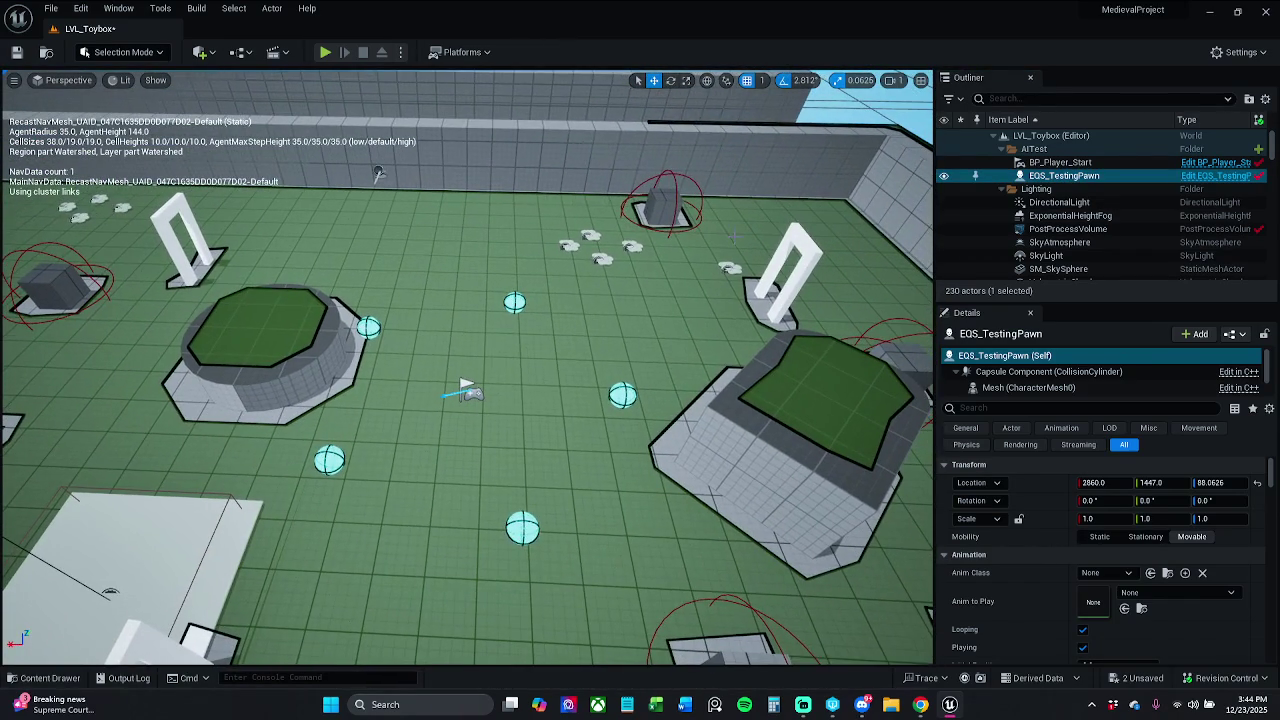
Save all levels and assets, then open the EQS_TestingPawn blueprint defaults.
left_click(50, 8)
left_click(97, 183)
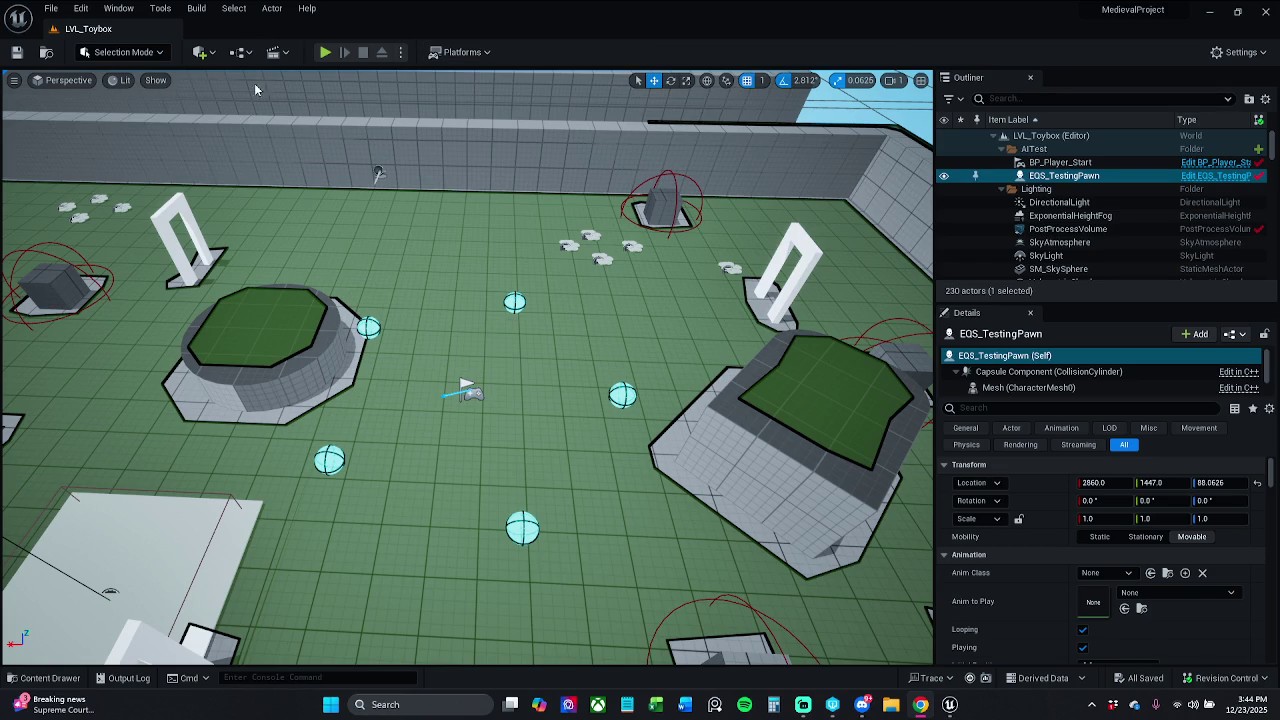
left_click(1225, 178)
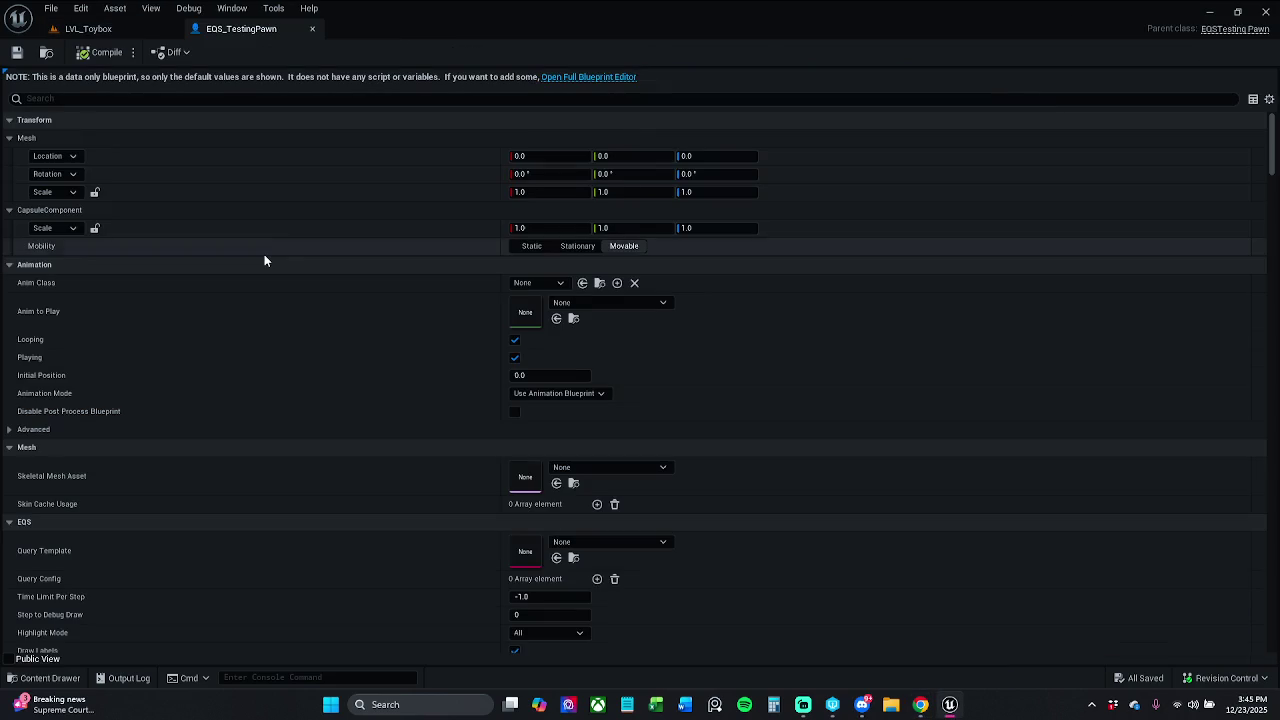
Close the EQS_TestingPawn blueprint and locate its EQ_Strafe query template in the content browser.
left_click(605, 78)
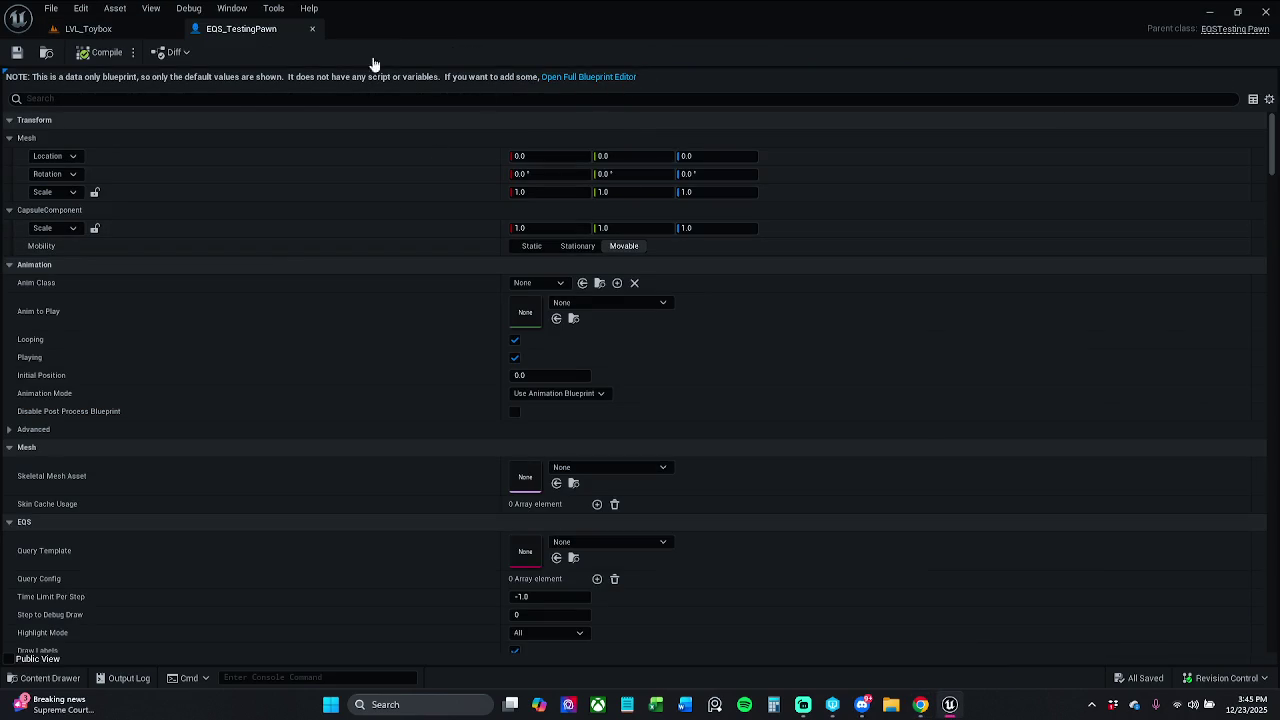
left_click(312, 29)
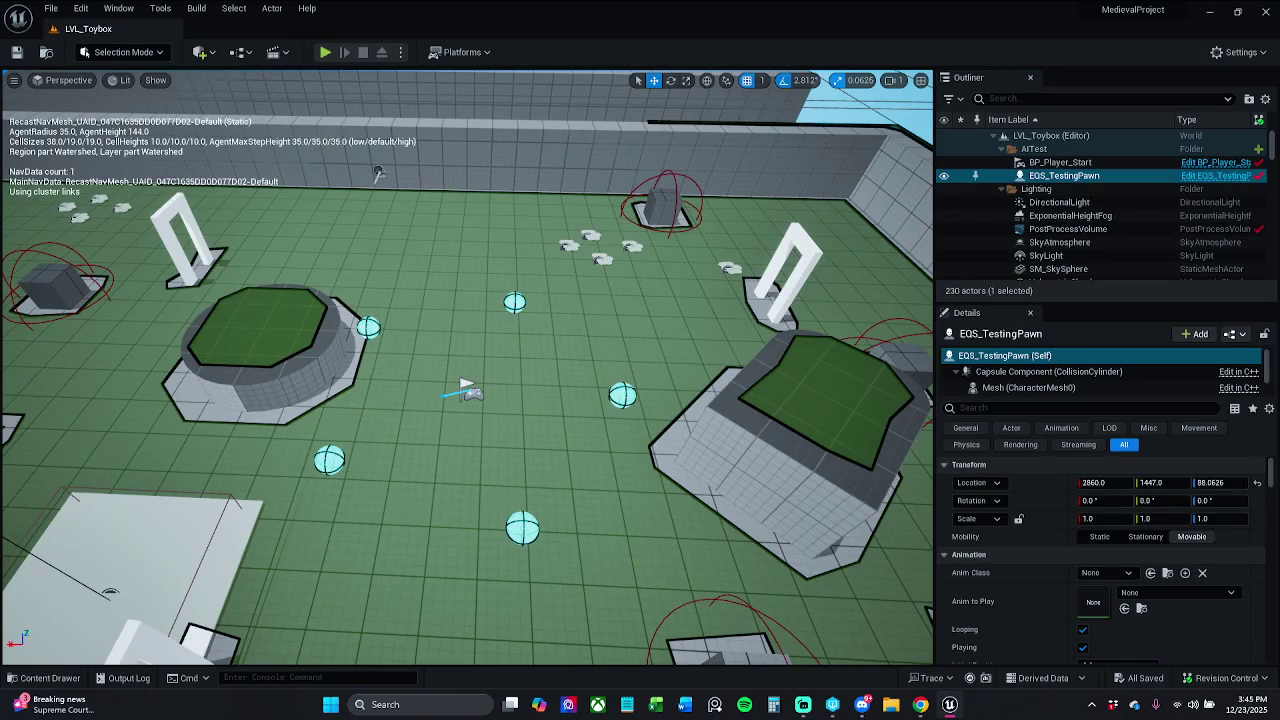
left_click(45, 678)
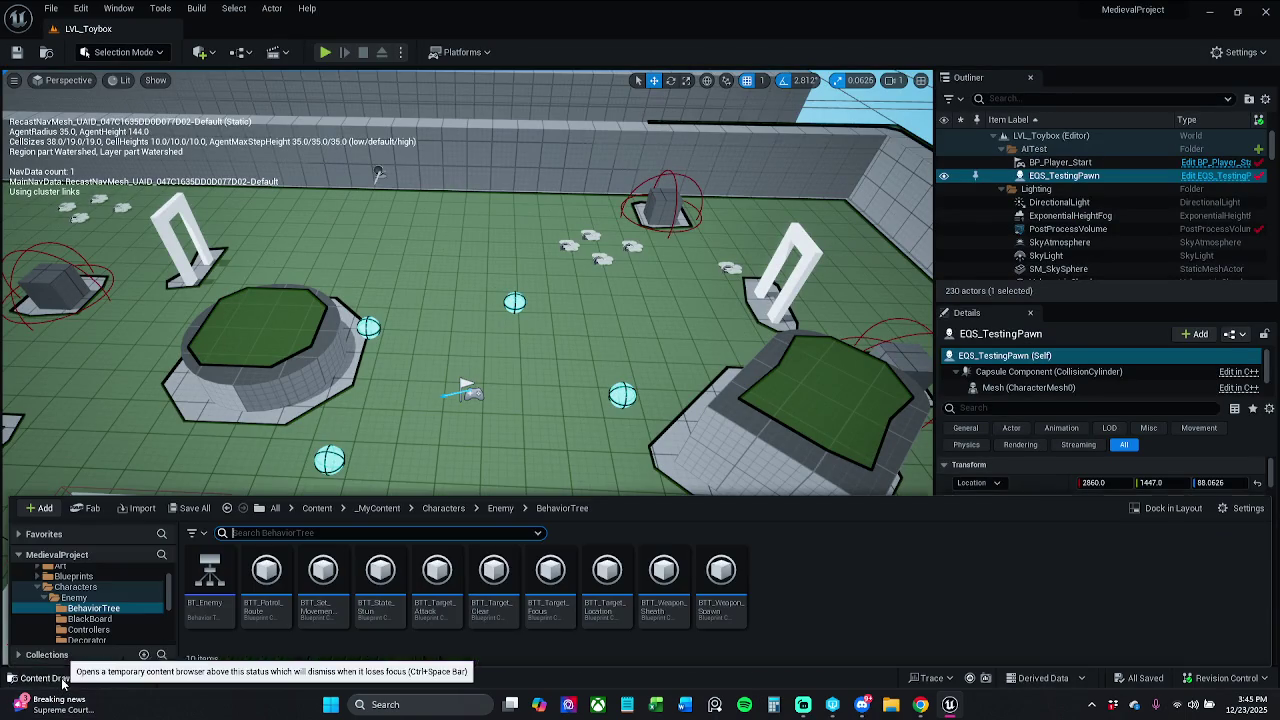
left_click(1087, 474)
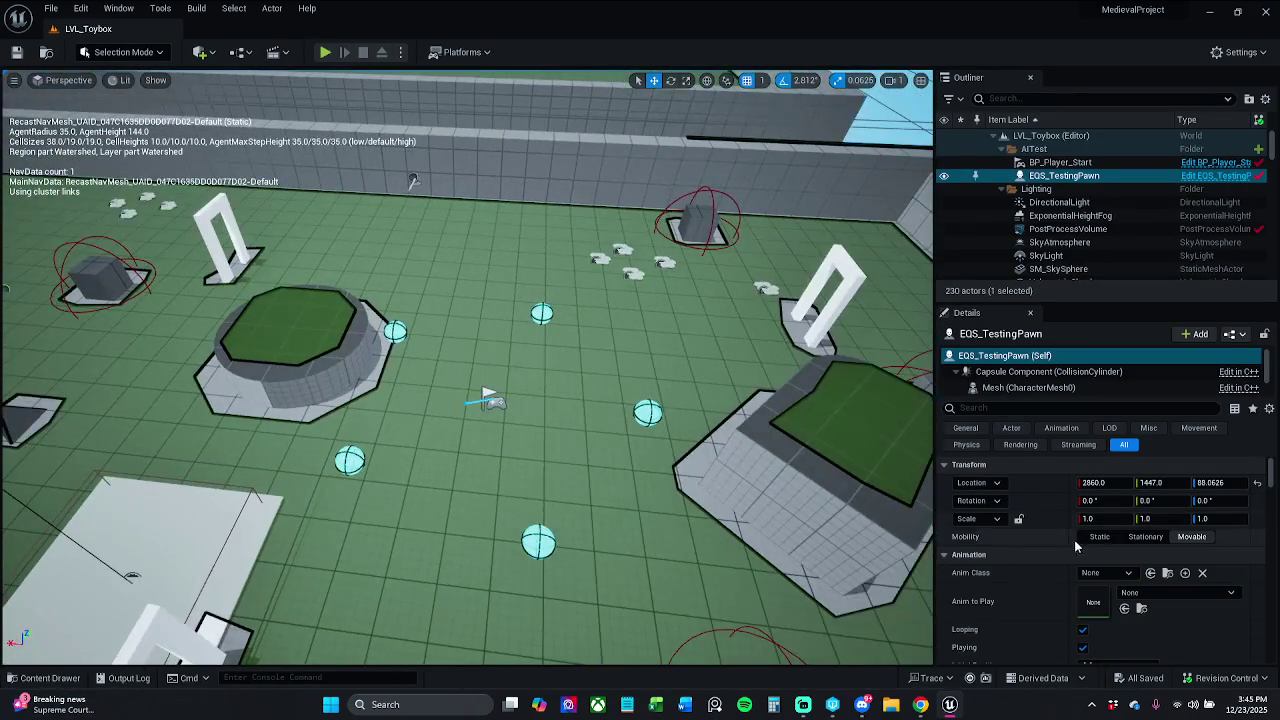
scroll(1125, 604, "down", 5)
scroll(1125, 600, "down", 3)
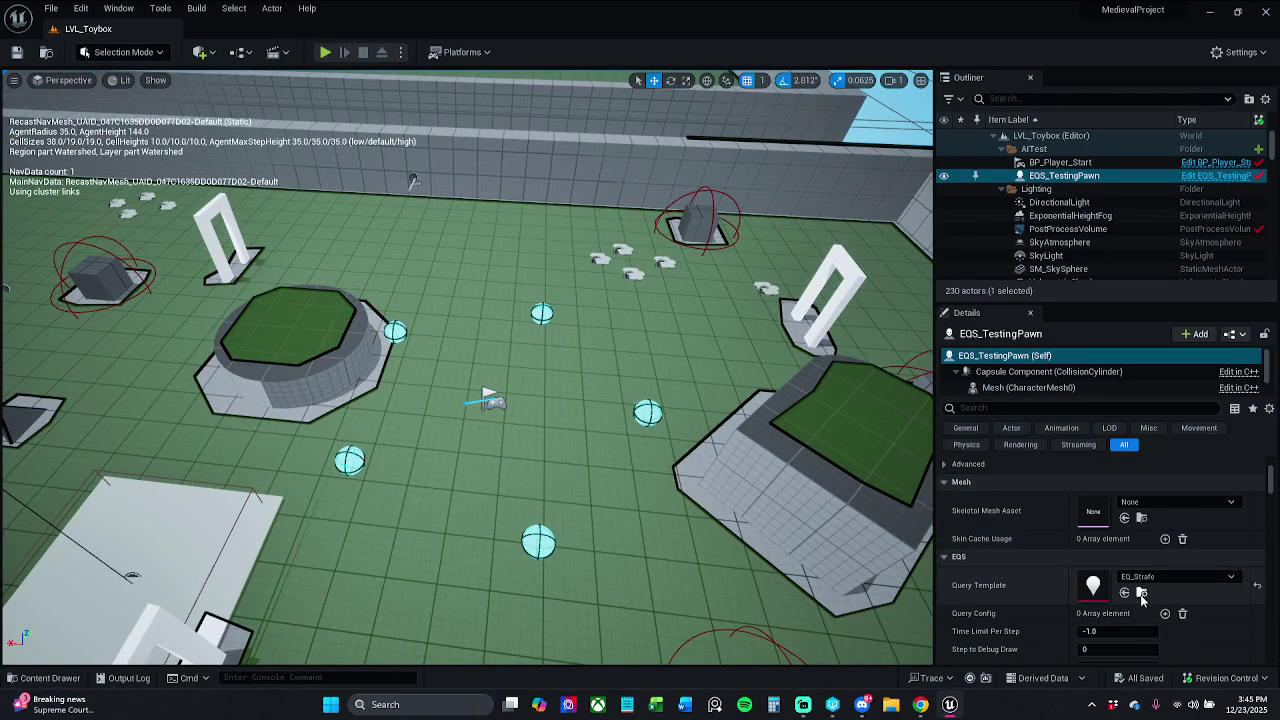
left_click(1141, 594)
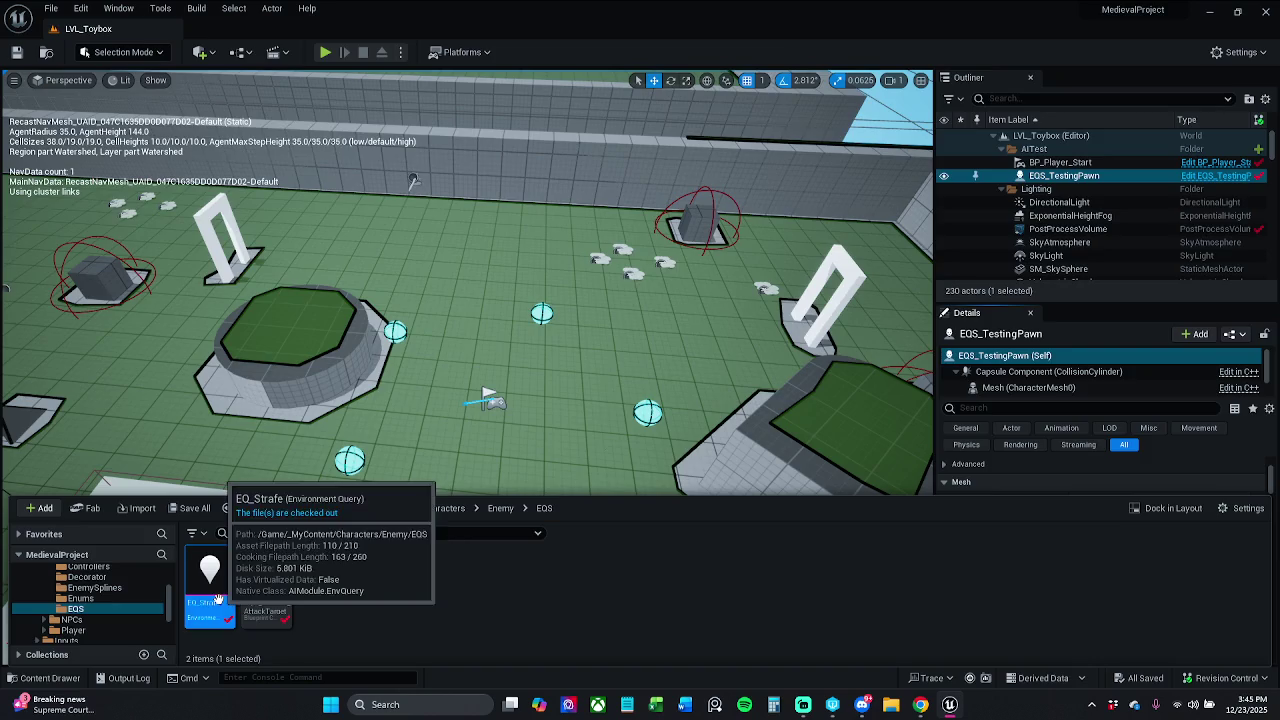
Open EQ_Strafe and the EQC_Context_AttackTarget blueprint, then return to the EQ_Strafe graph.
double_click(210, 585)
left_click(43, 678)
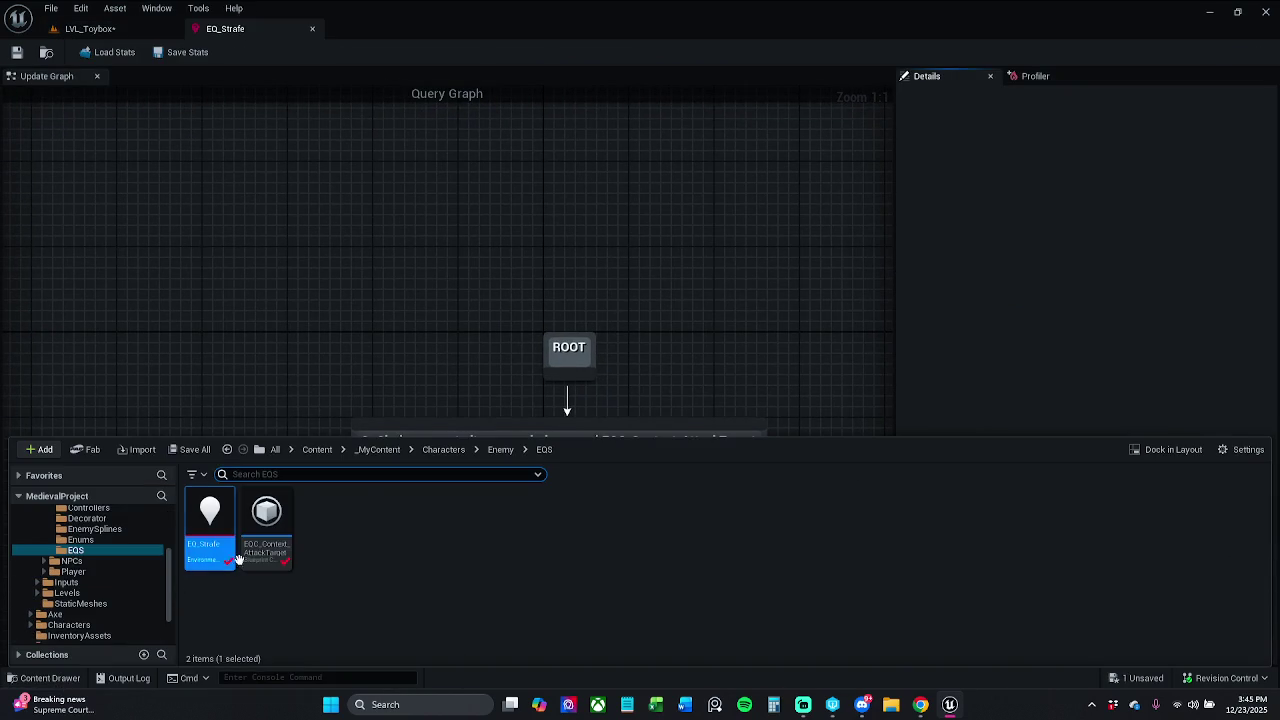
double_click(268, 548)
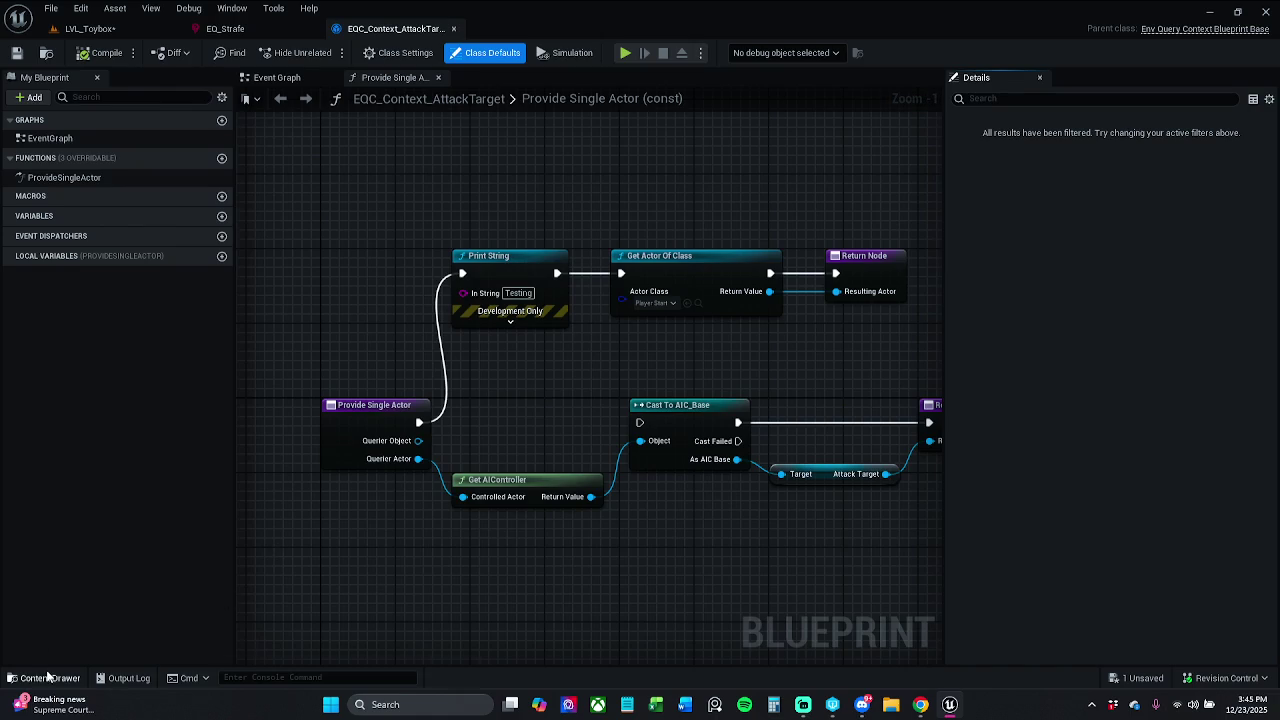
left_click(14, 678)
left_click(450, 162)
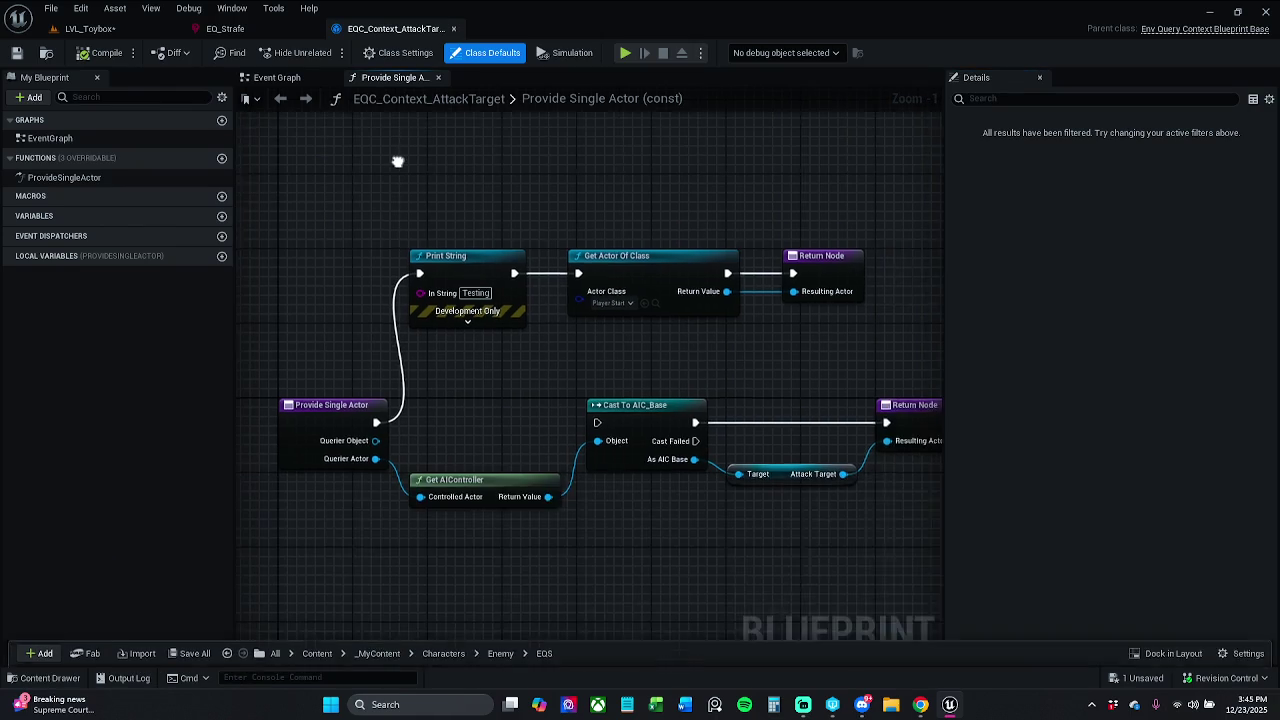
left_click(218, 29)
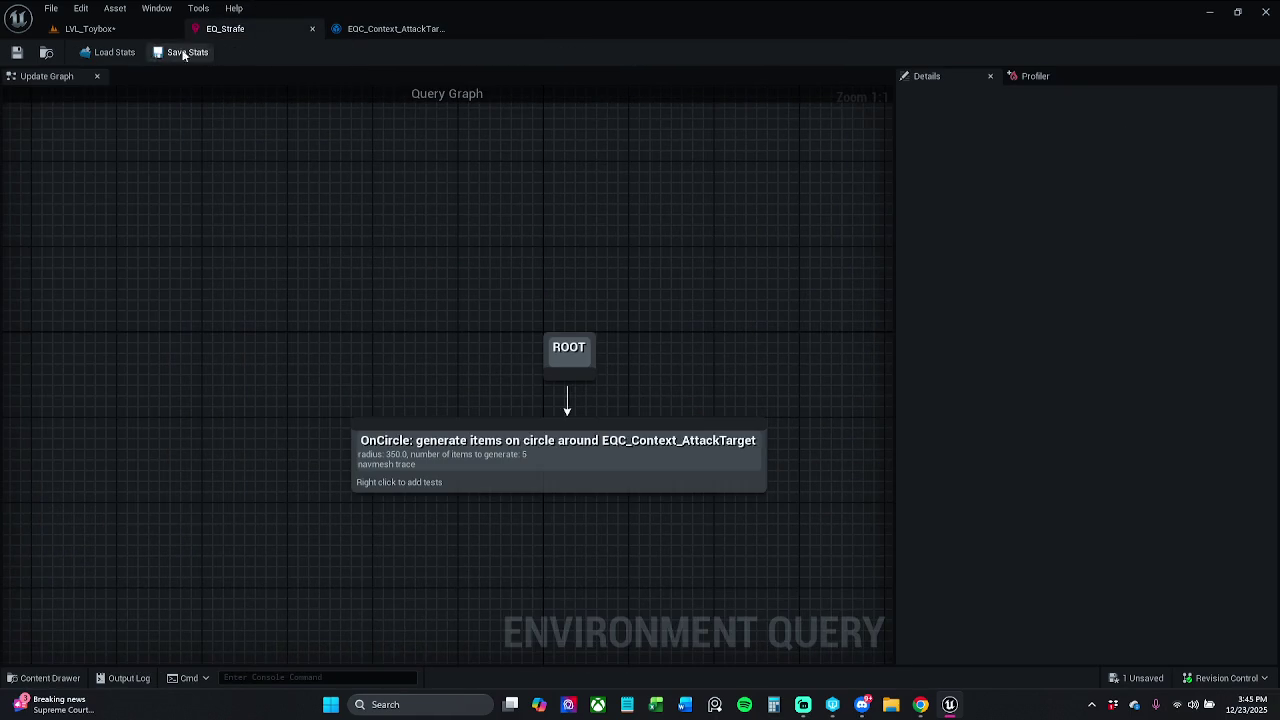
Add a PathExist: from Querier pathfinding test to the OnCircle generator and save all.
left_click(507, 471)
right_click(507, 471)
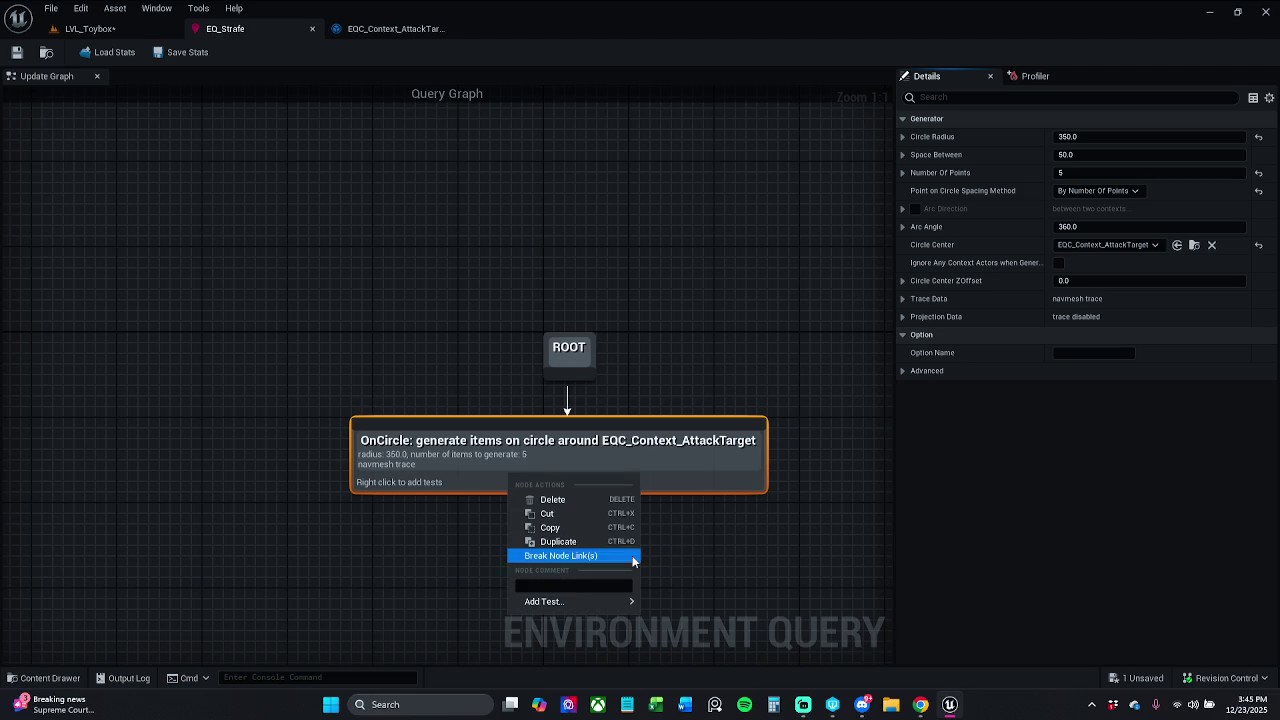
mouse_move(607, 606)
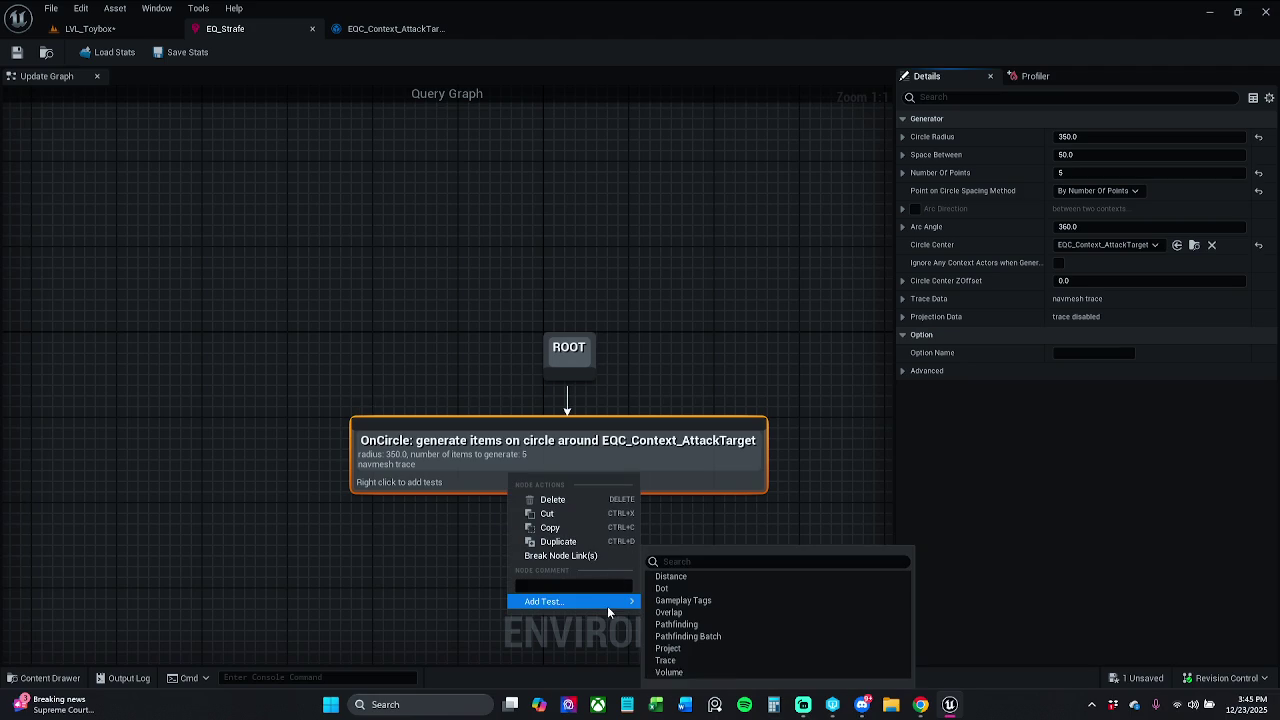
left_click(707, 626)
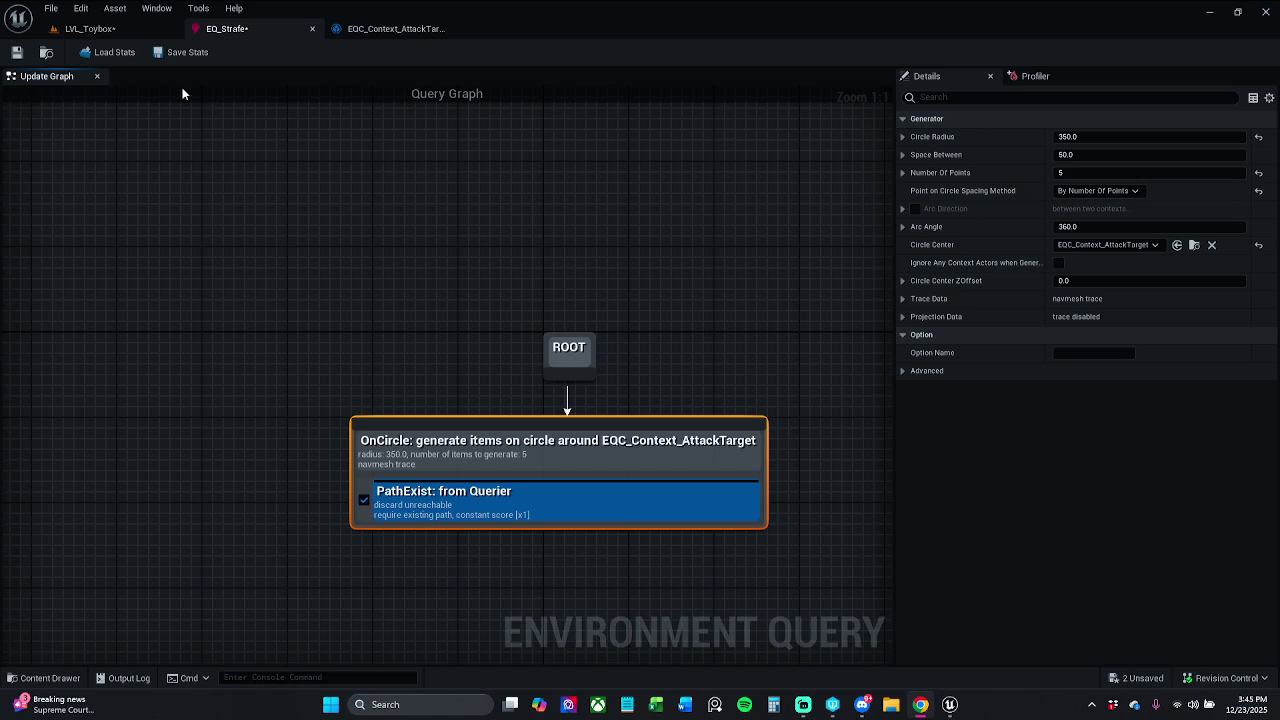
left_click(50, 9)
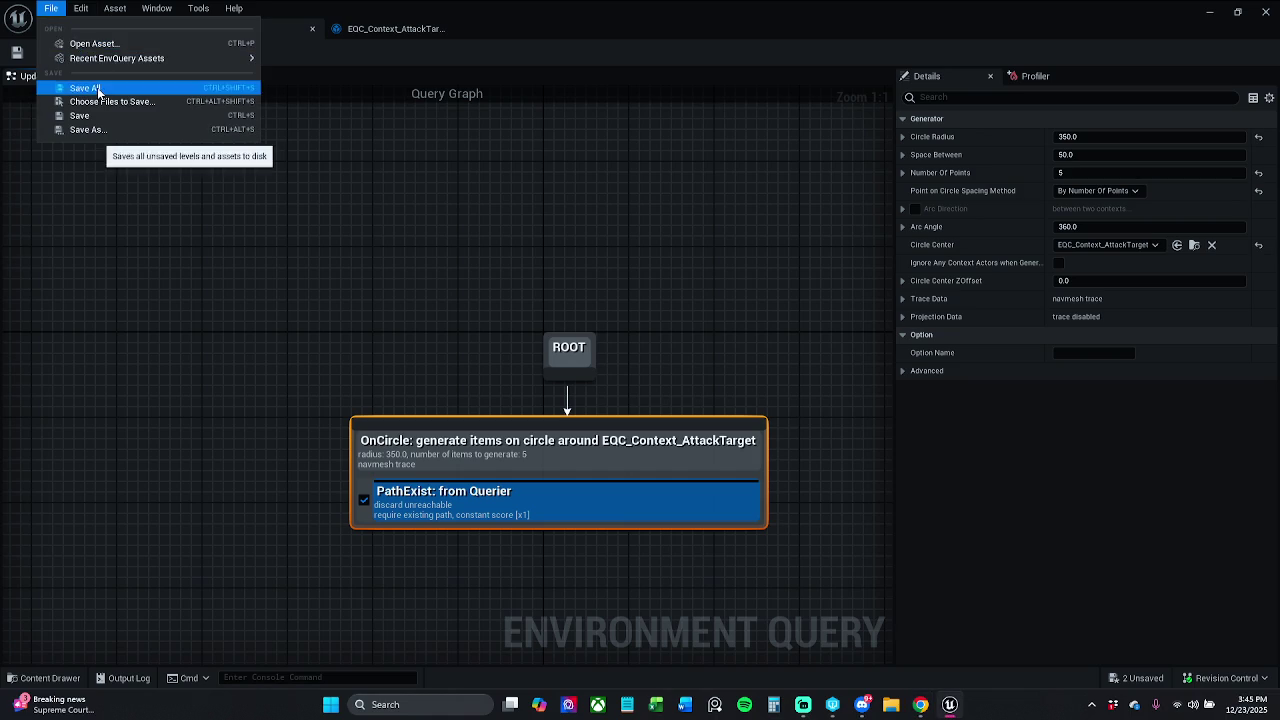
left_click(98, 88)
left_click(88, 28)
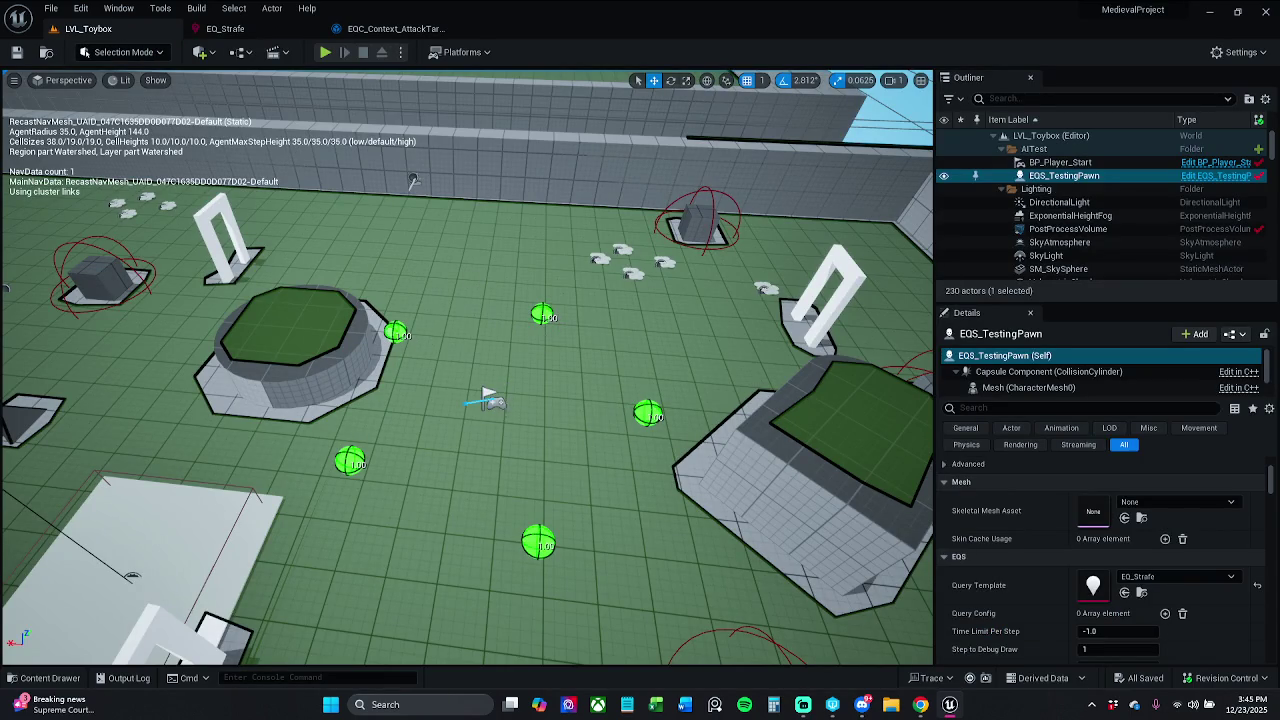
Reposition BP_Player_Start around the arena while checking the pawn's query points, then save all.
left_click(484, 391)
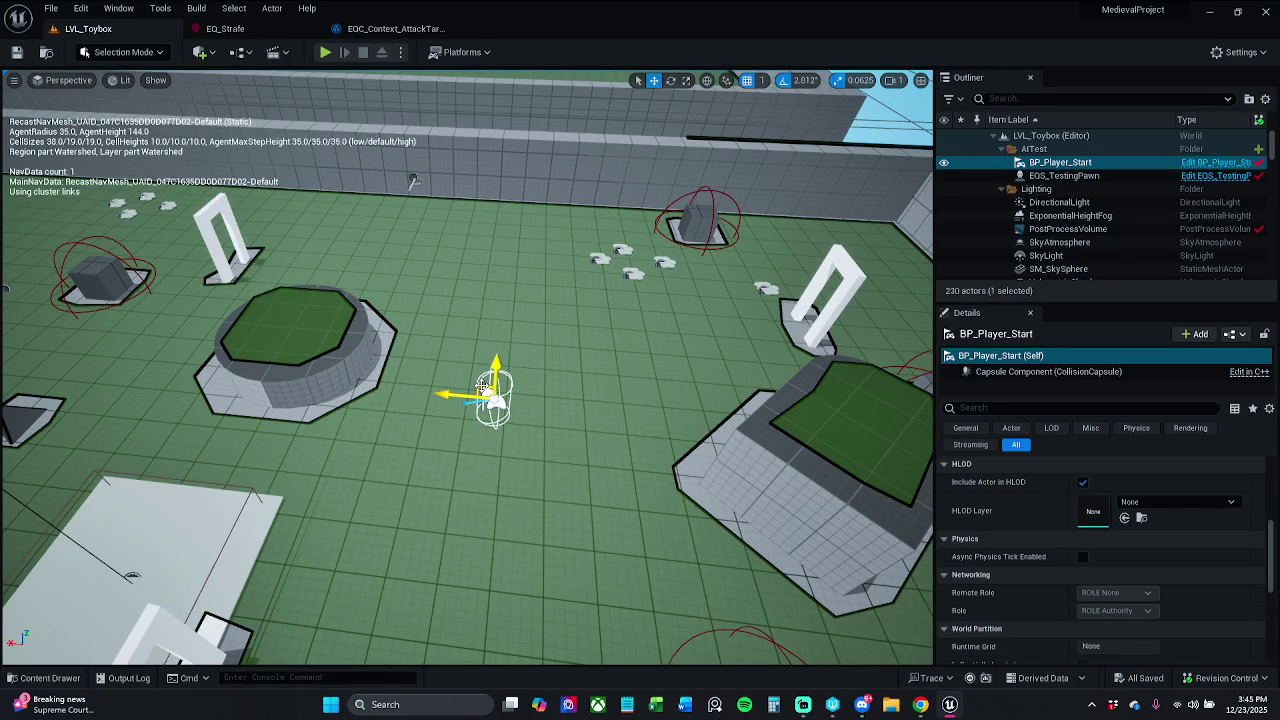
left_click_drag(482, 392, 486, 393)
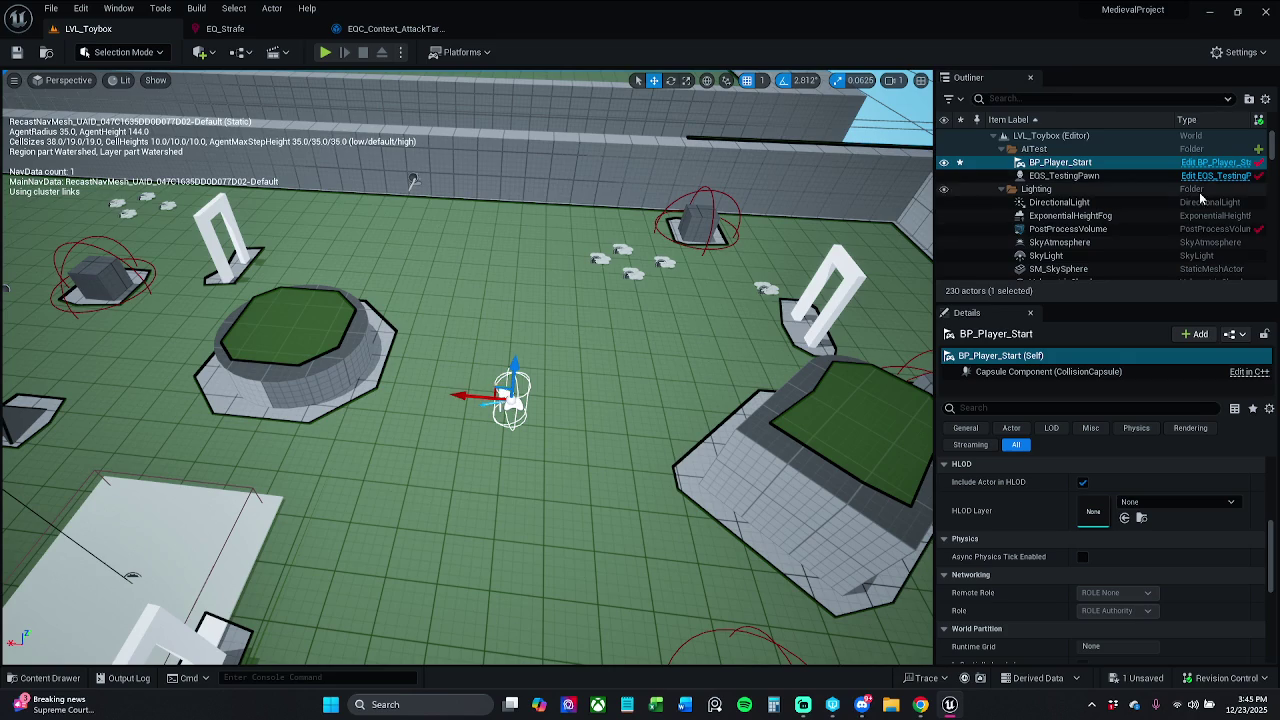
left_click(1150, 176)
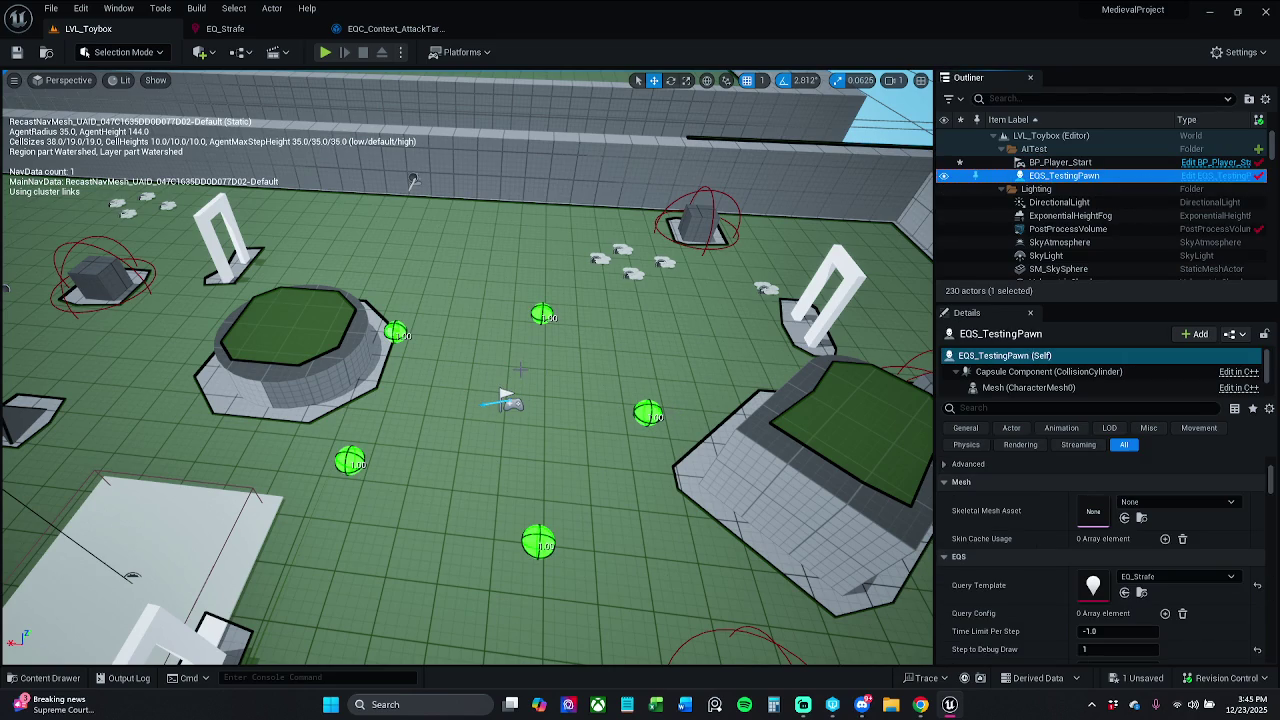
left_click(507, 400)
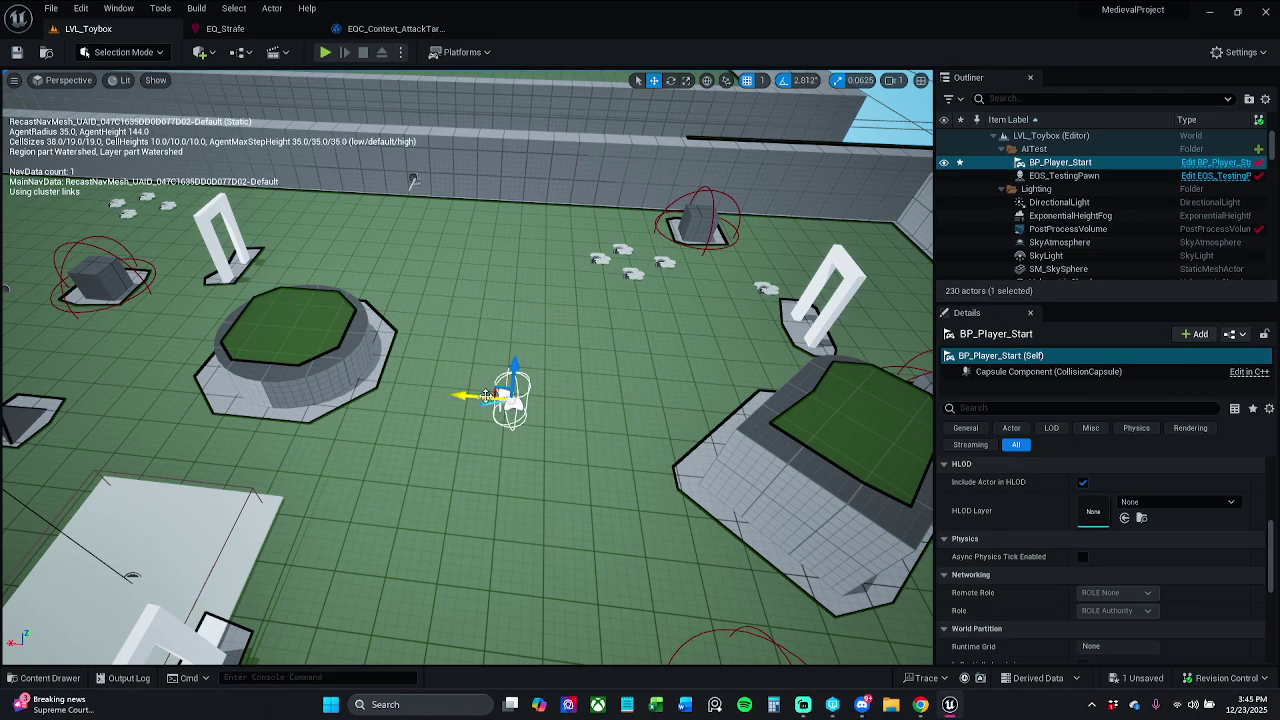
left_click_drag(493, 390, 526, 268)
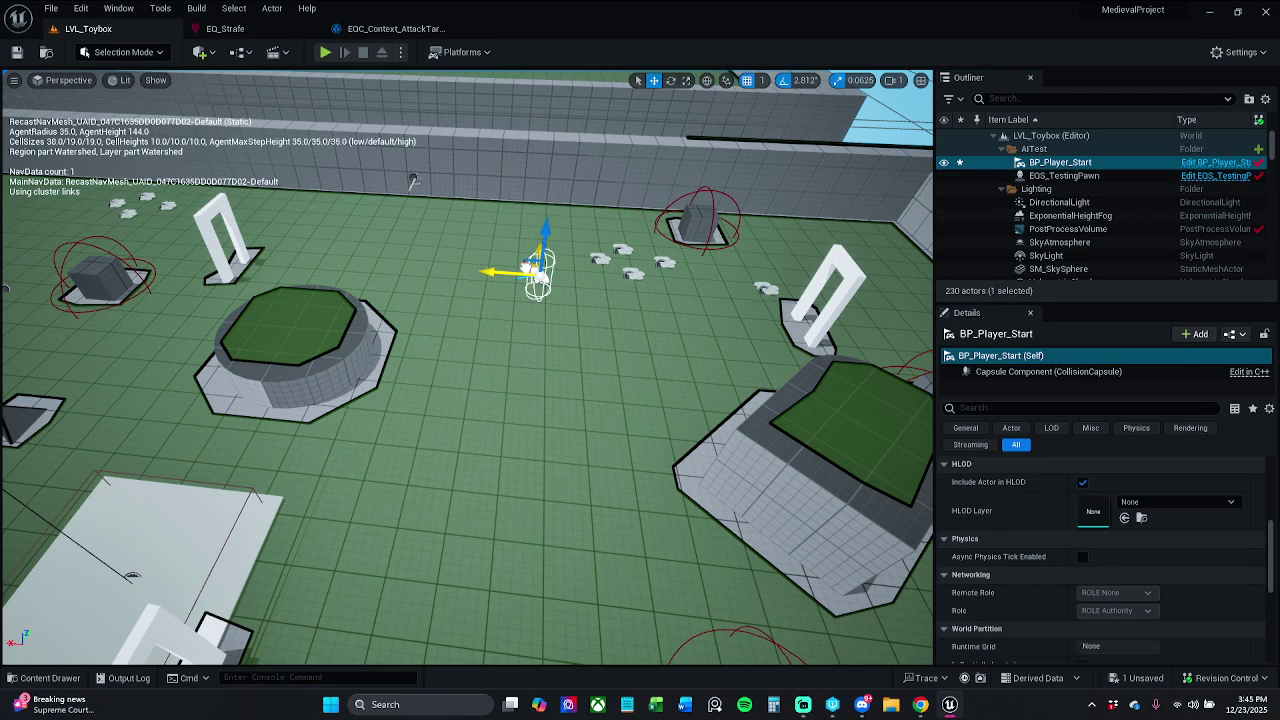
left_click(1115, 175)
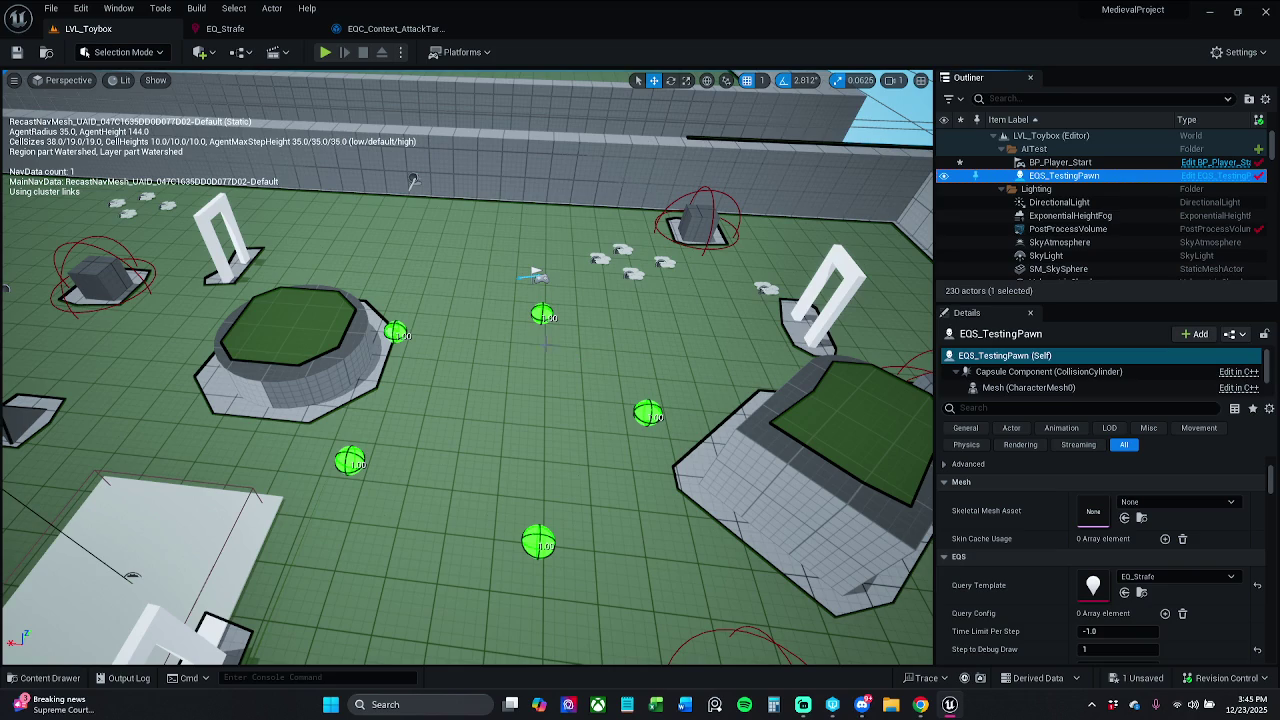
left_click(537, 279)
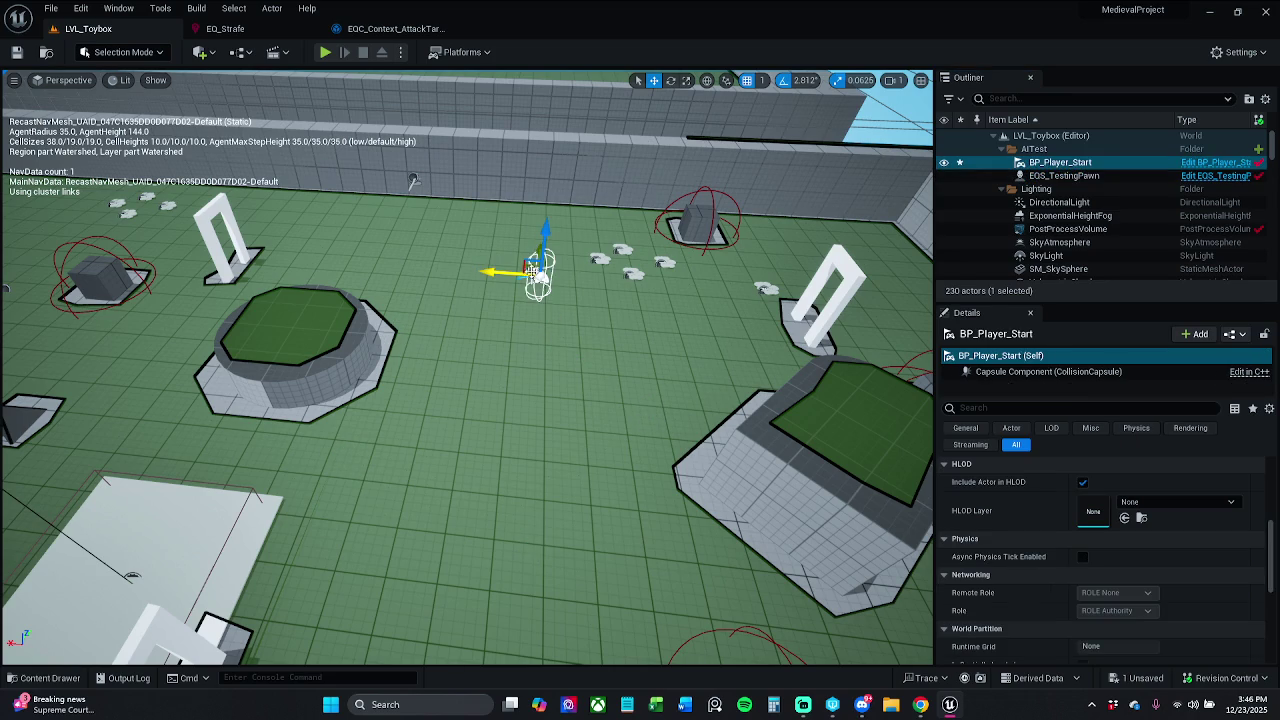
left_click_drag(500, 271, 448, 389)
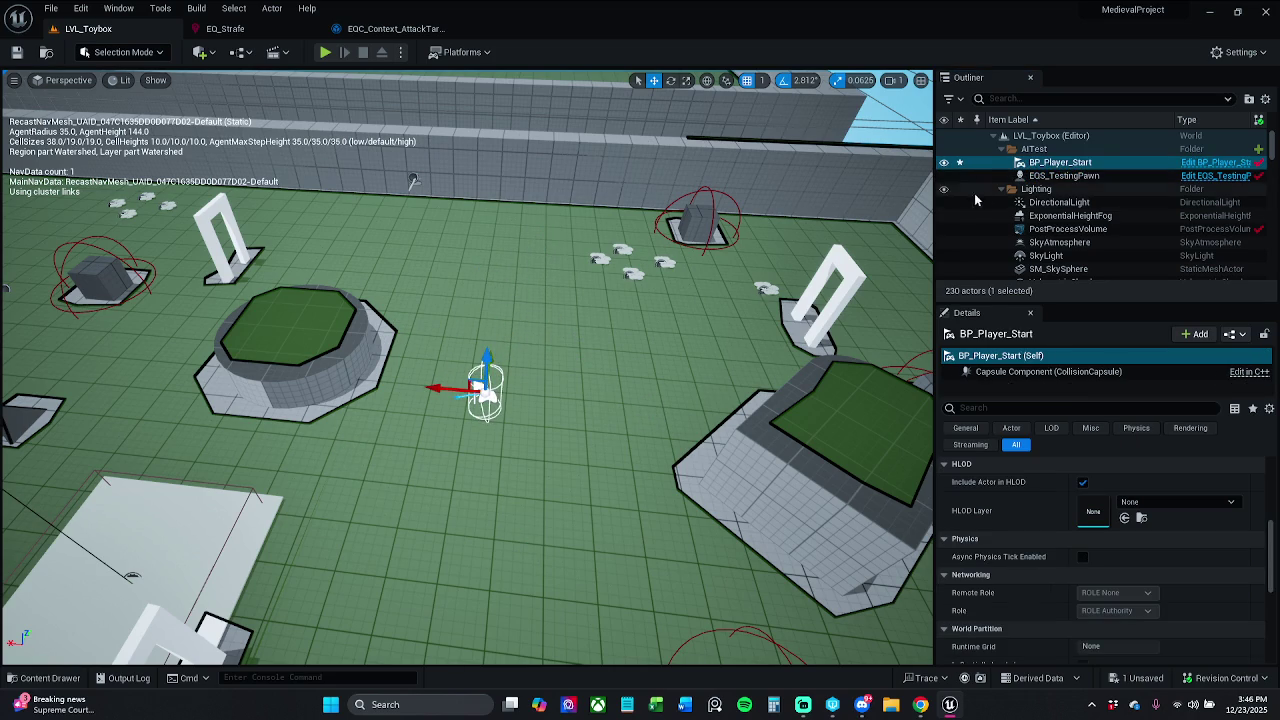
left_click(1052, 177)
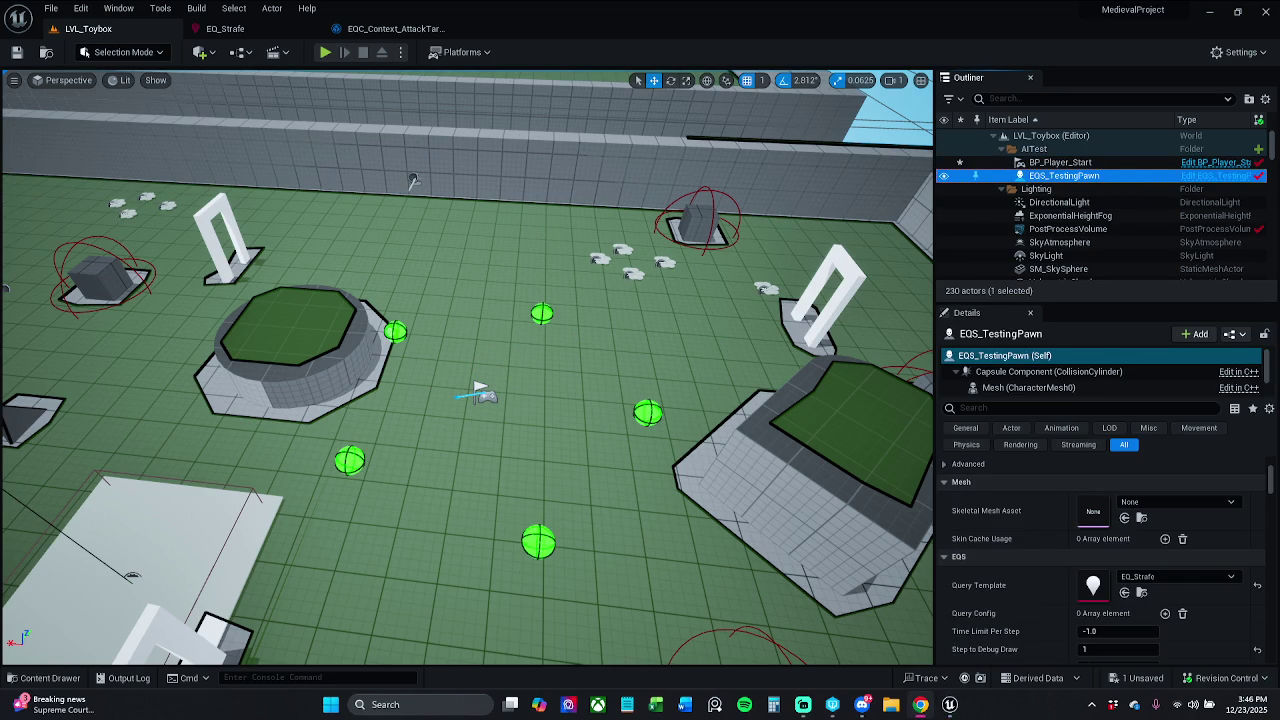
left_click(51, 9)
left_click(85, 181)
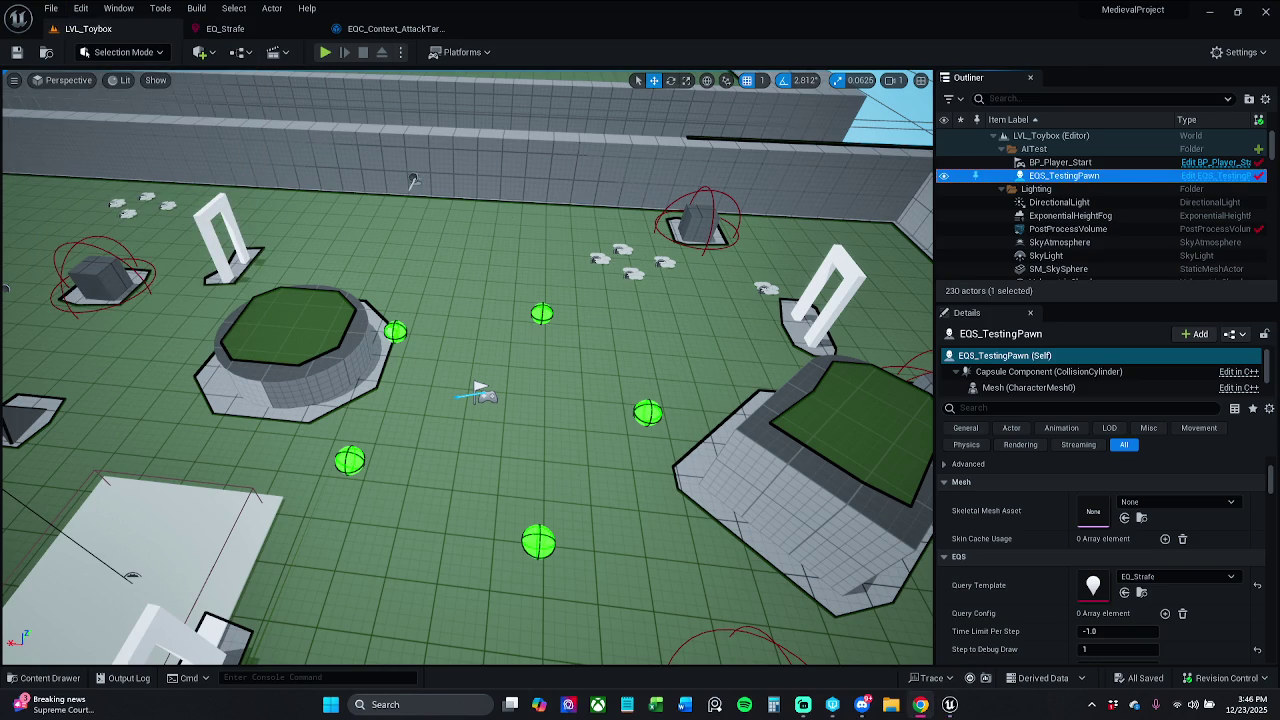
Open BT_Enemy from the Characters > Enemy > BehaviorTree folder.
left_click(70, 677)
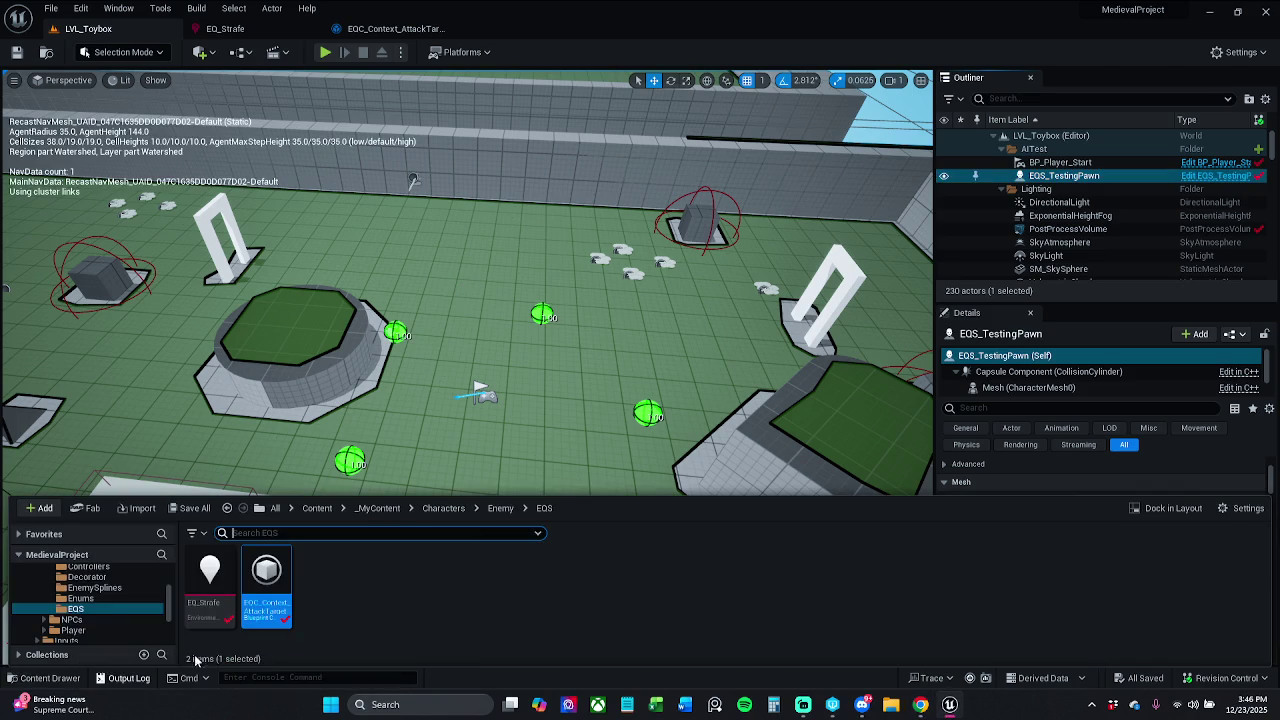
left_click(499, 508)
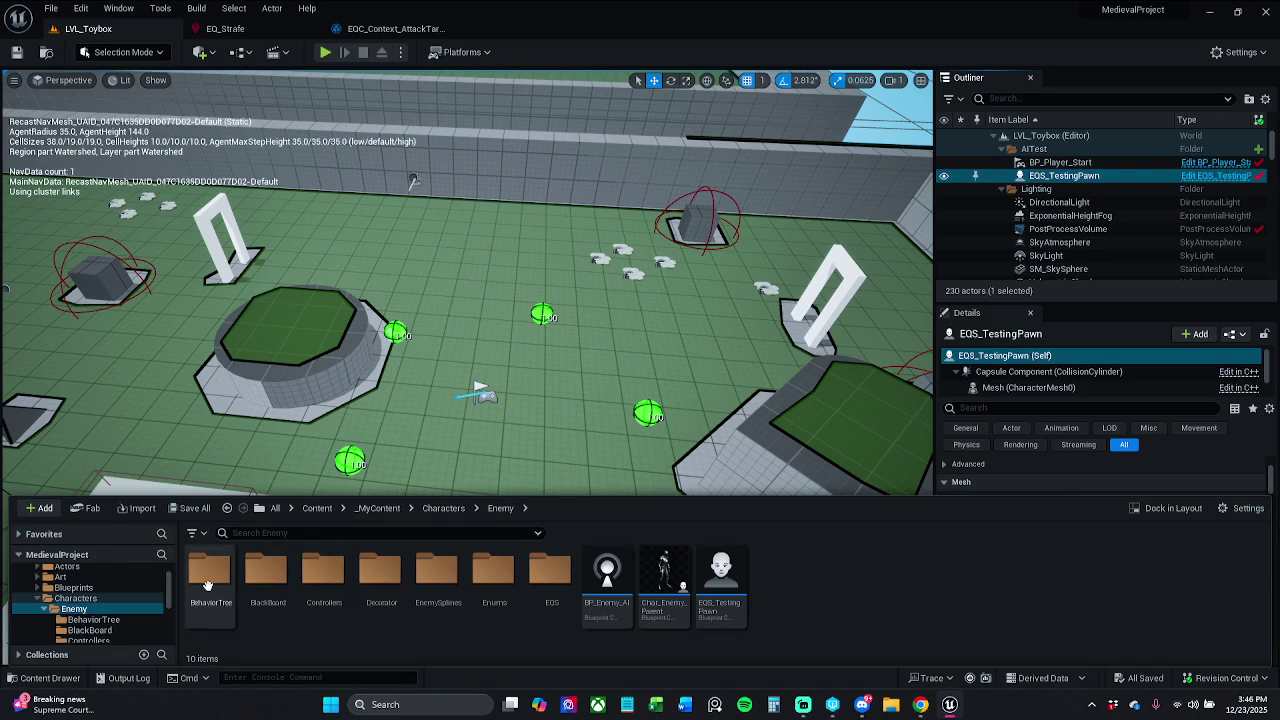
double_click(207, 583)
double_click(205, 580)
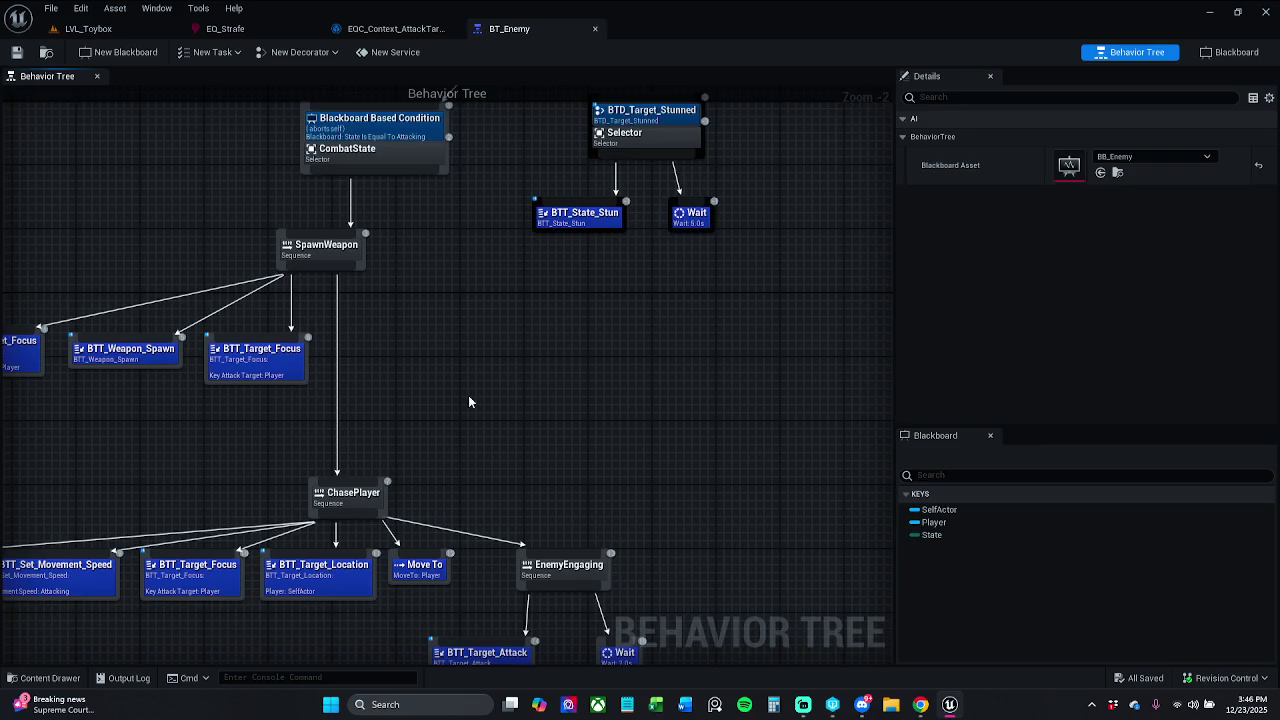
Bring the ROOT and top Selector of BT_Enemy into view and save the tree.
scroll(422, 387, "down", 5)
scroll(622, 356, "up", 4)
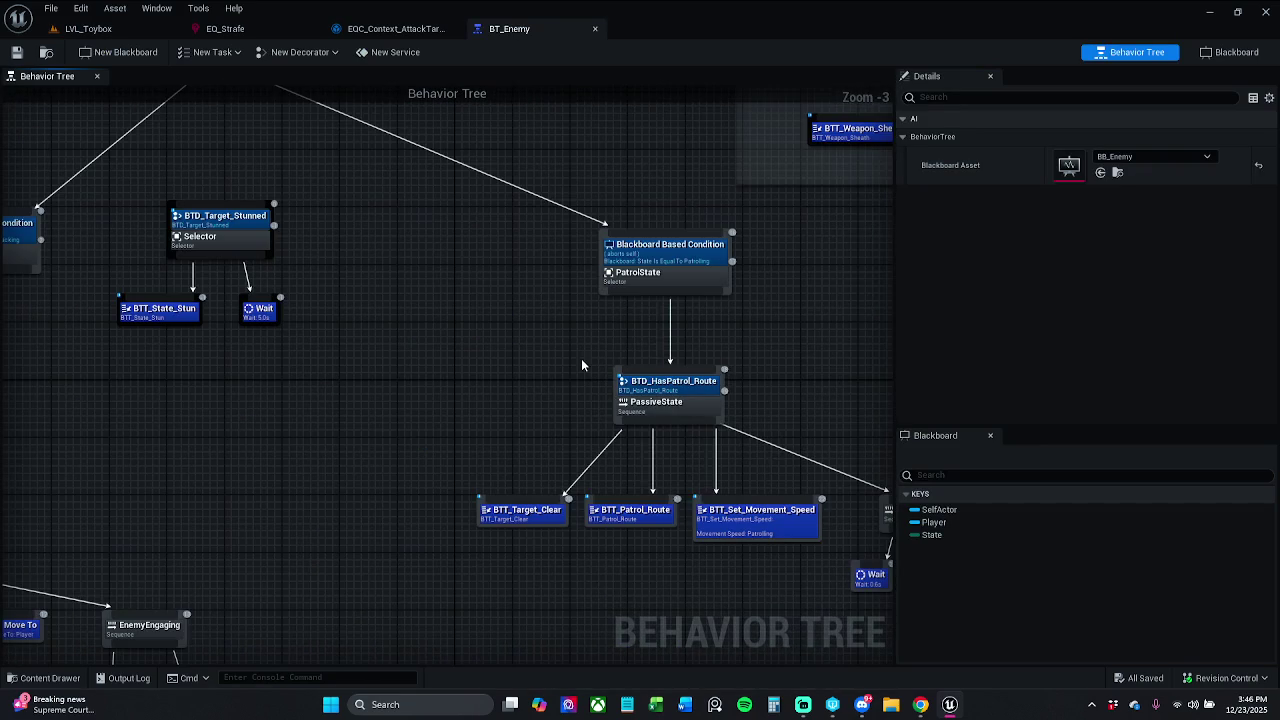
left_click_drag(567, 369, 631, 387)
mouse_move(507, 353)
left_mouse_down()
mouse_move(564, 346)
mouse_move(397, 349)
mouse_move(523, 457)
mouse_move(586, 408)
mouse_move(565, 444)
mouse_move(480, 449)
left_mouse_up()
mouse_move(201, 189)
left_mouse_down()
mouse_move(282, 286)
mouse_move(568, 243)
left_mouse_up()
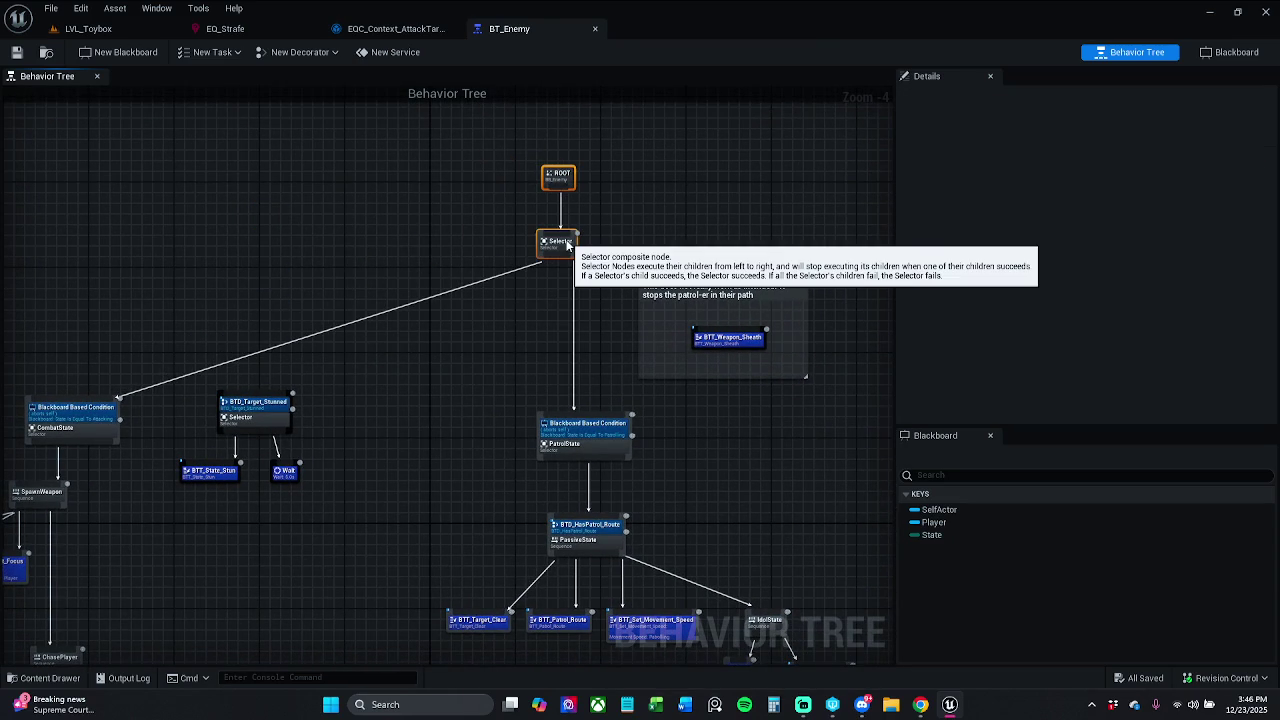
left_click(645, 227)
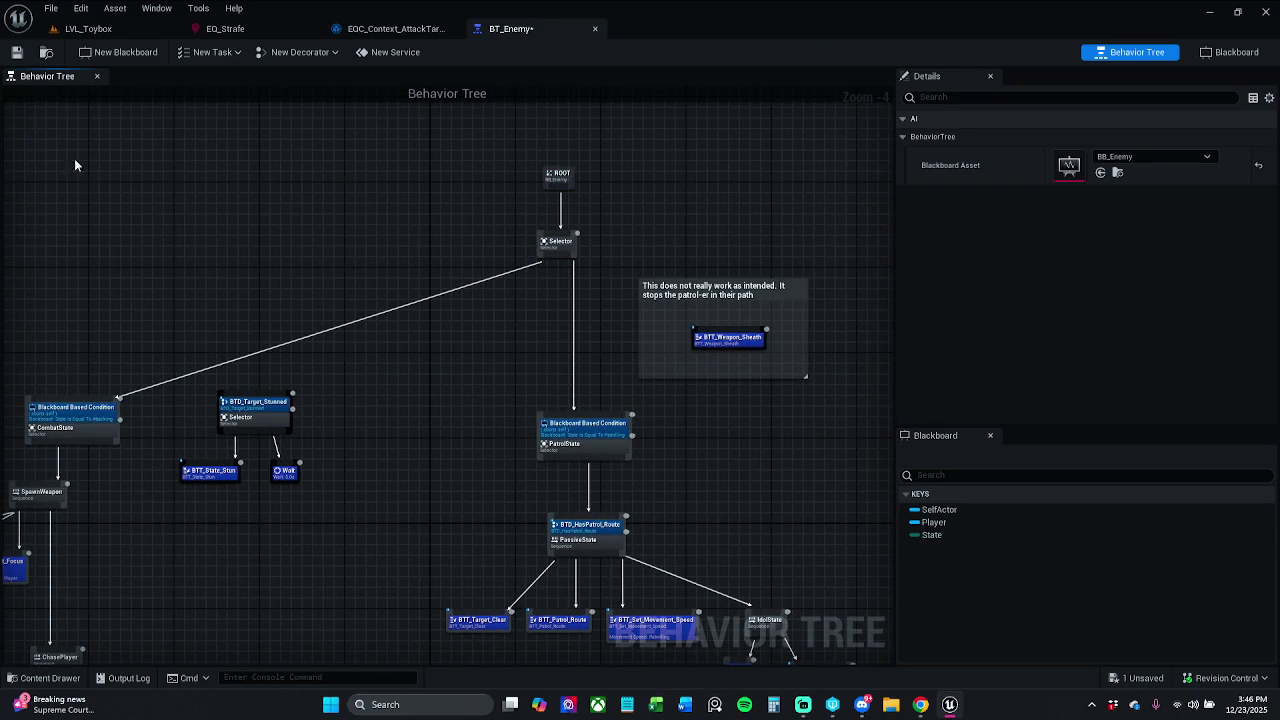
left_click(17, 52)
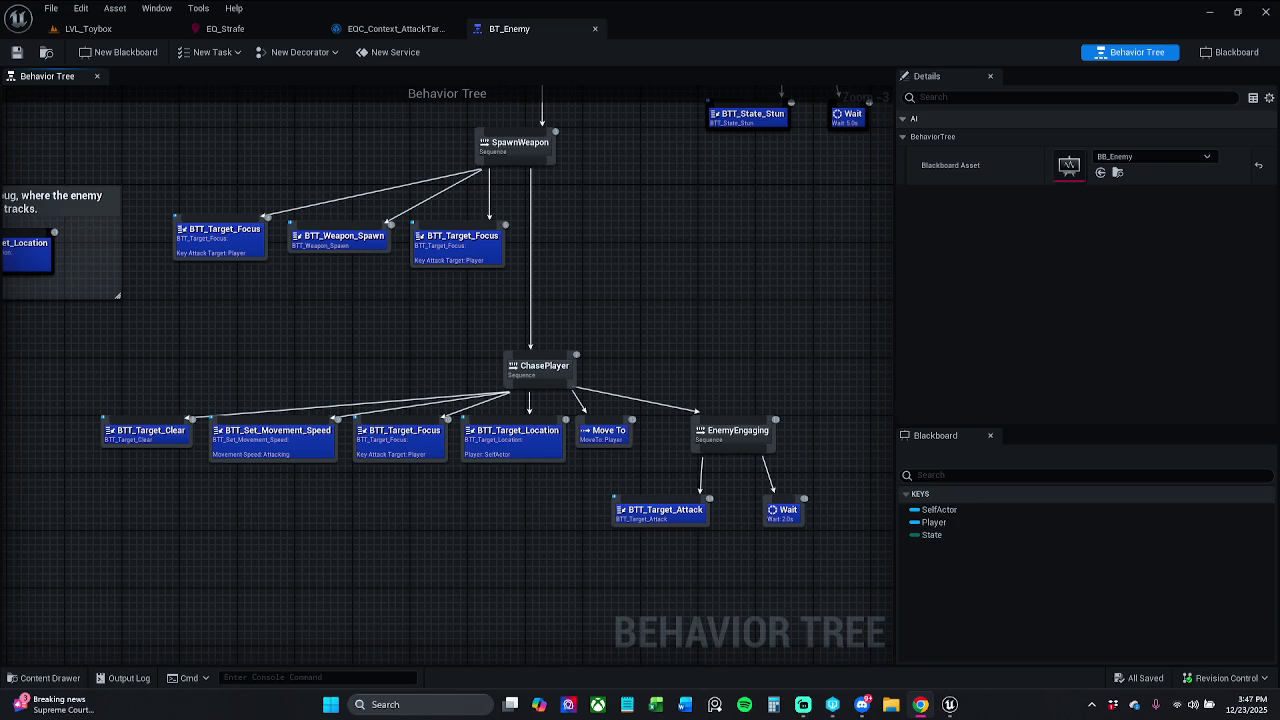
Move the BTD_Target_Stunned selector with its BTT_State_Stun and Wait tasks slightly down and right.
mouse_move(656, 332)
left_mouse_down()
mouse_move(520, 309)
mouse_move(540, 286)
mouse_move(469, 371)
mouse_move(503, 273)
left_mouse_up()
scroll(540, 286, "down", 1)
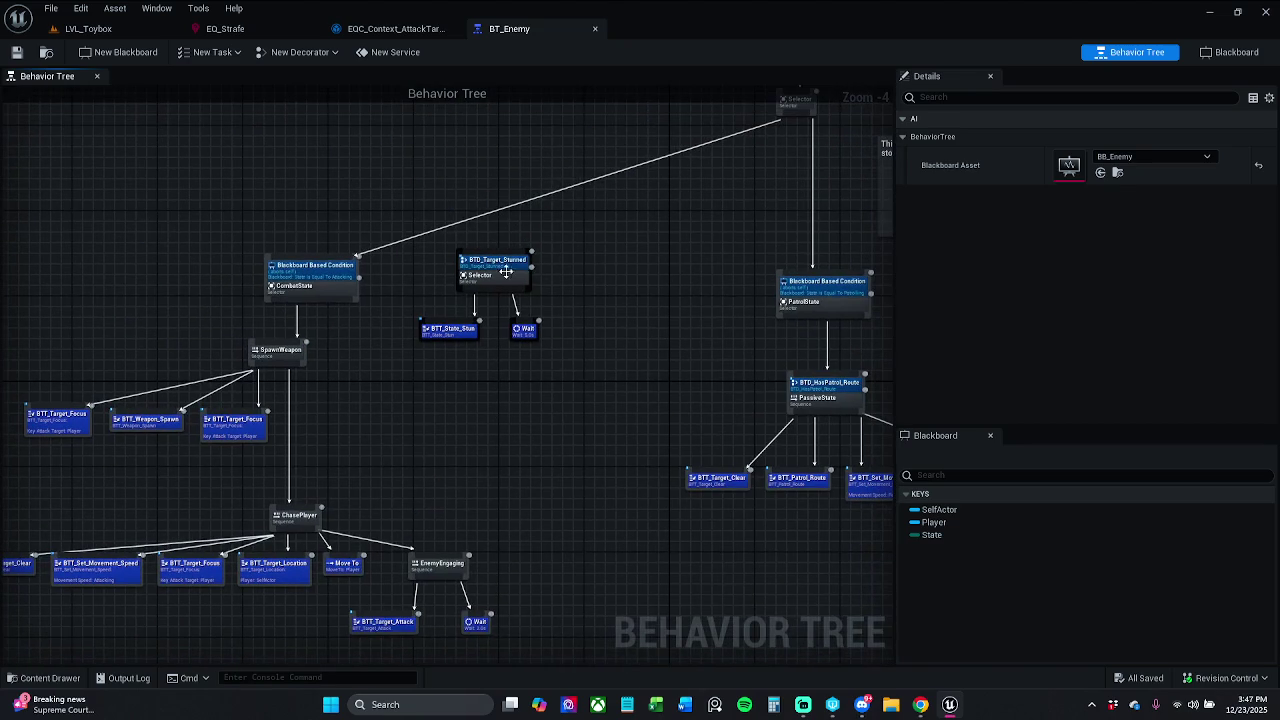
left_click_drag(557, 355, 432, 240)
left_click(548, 272)
left_click_drag(561, 366, 430, 248)
mouse_move(518, 290)
left_mouse_down()
mouse_move(530, 318)
mouse_move(557, 323)
left_mouse_up()
left_click(634, 251)
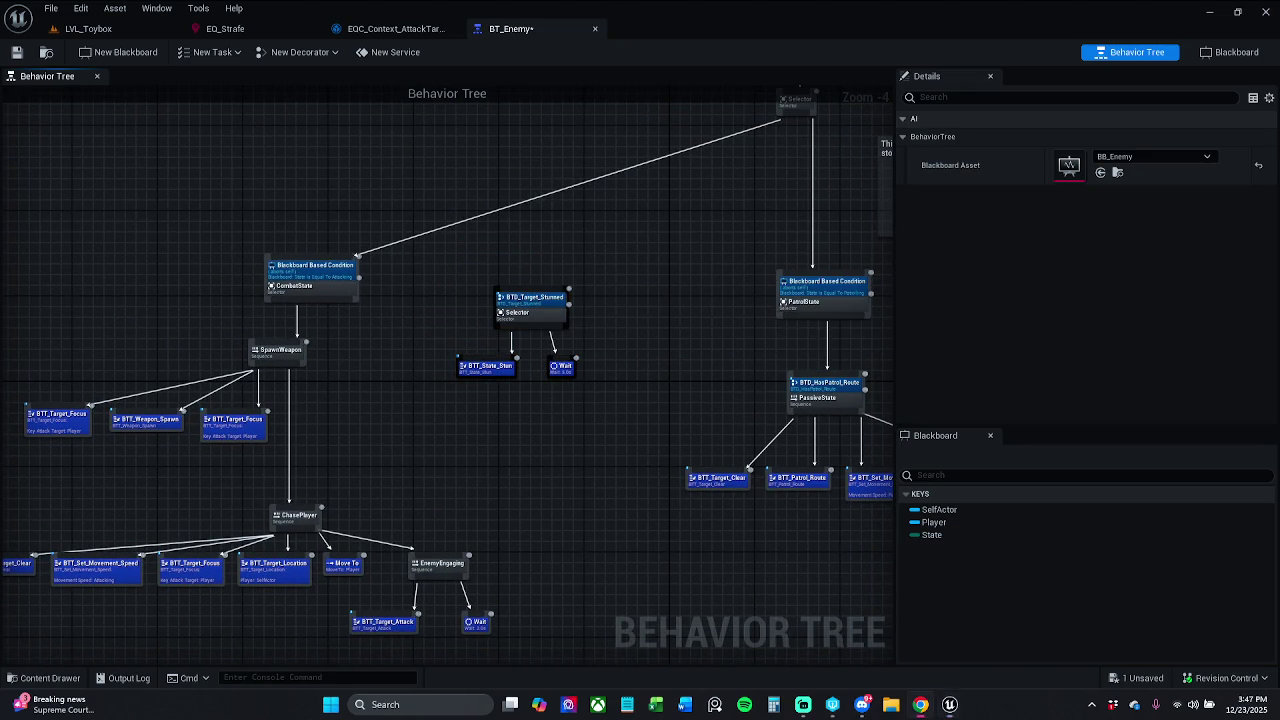
scroll(453, 385, "up", 5)
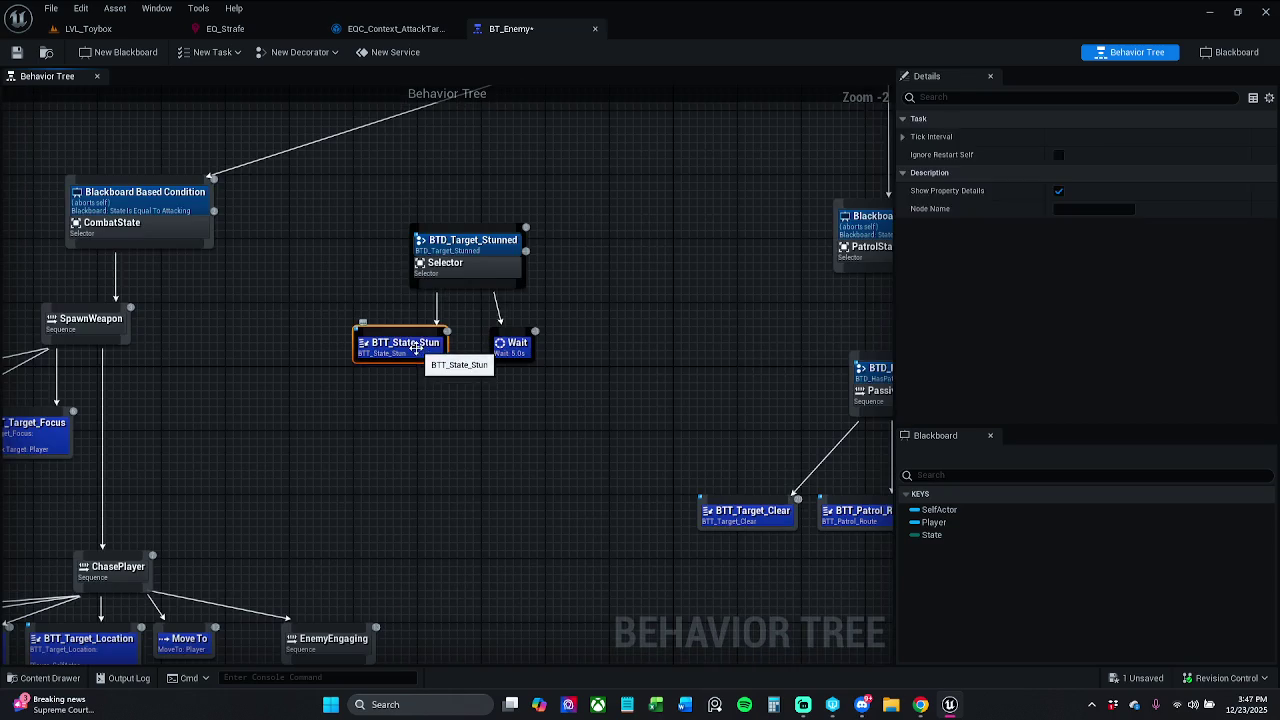
Create and save a BTTask_BlueprintBase task named BT_Strafe, then return to BT_Enemy.
double_click(428, 346)
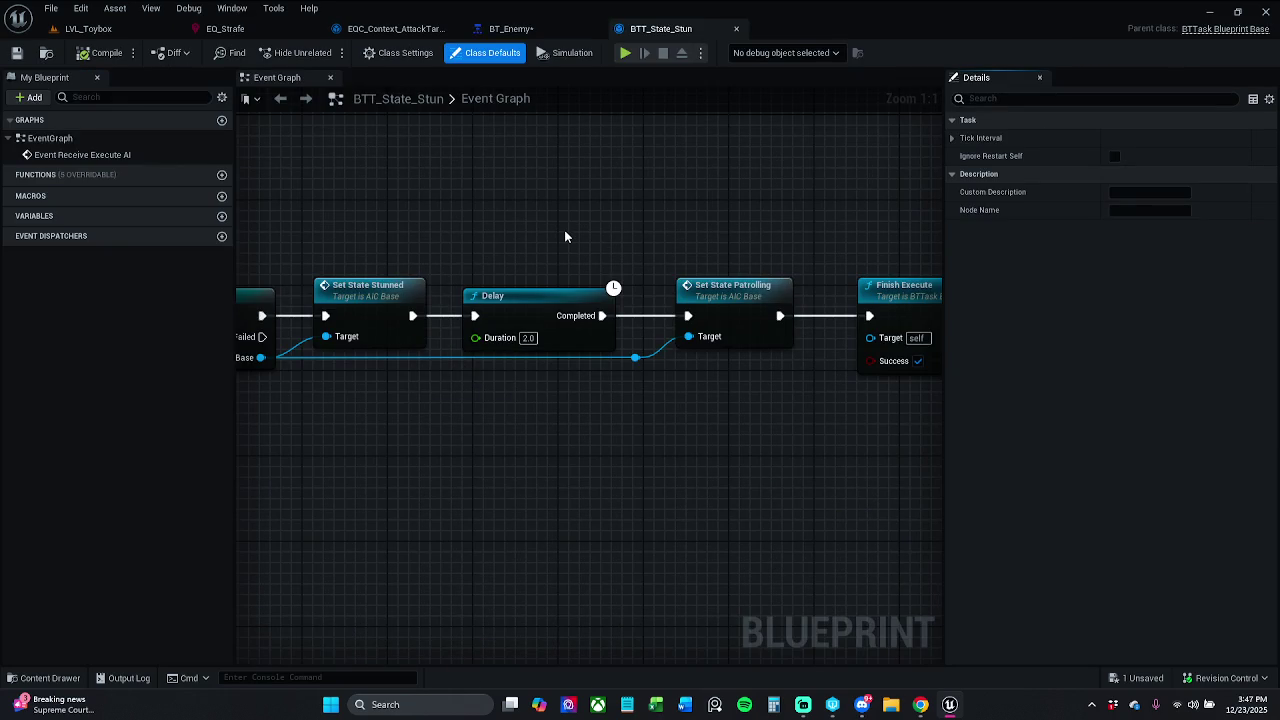
left_click(736, 29)
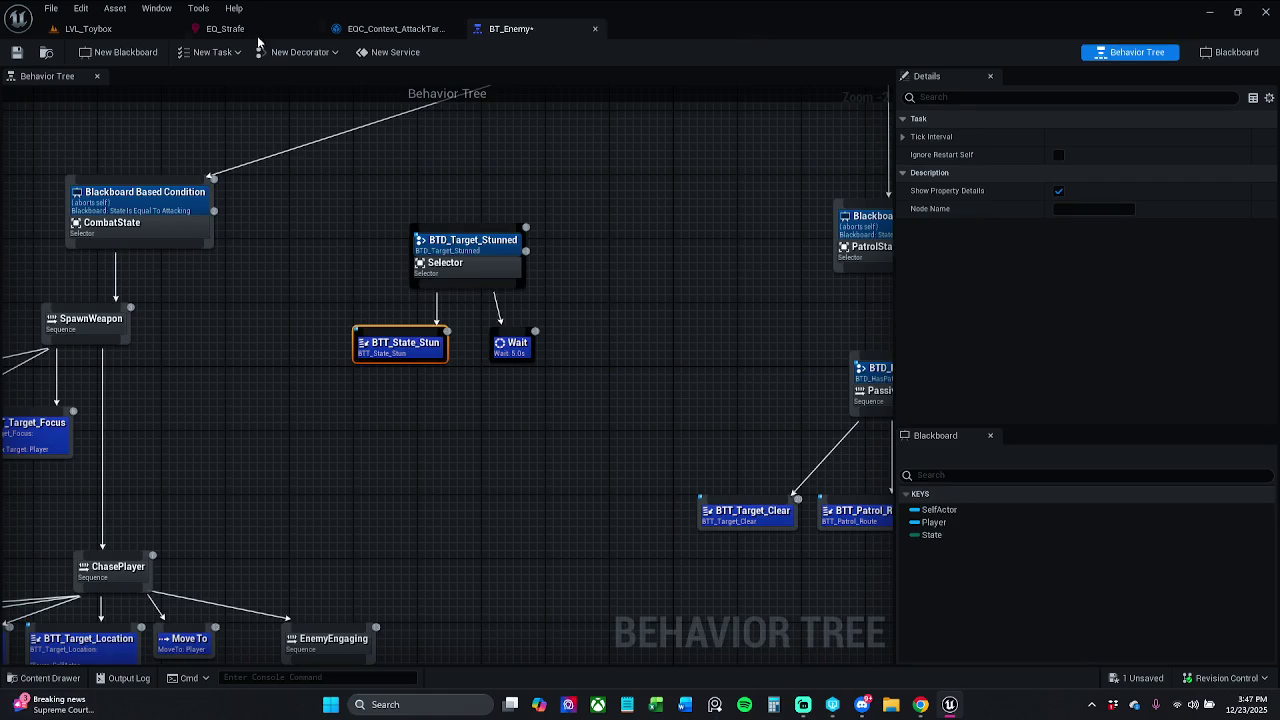
left_click(210, 52)
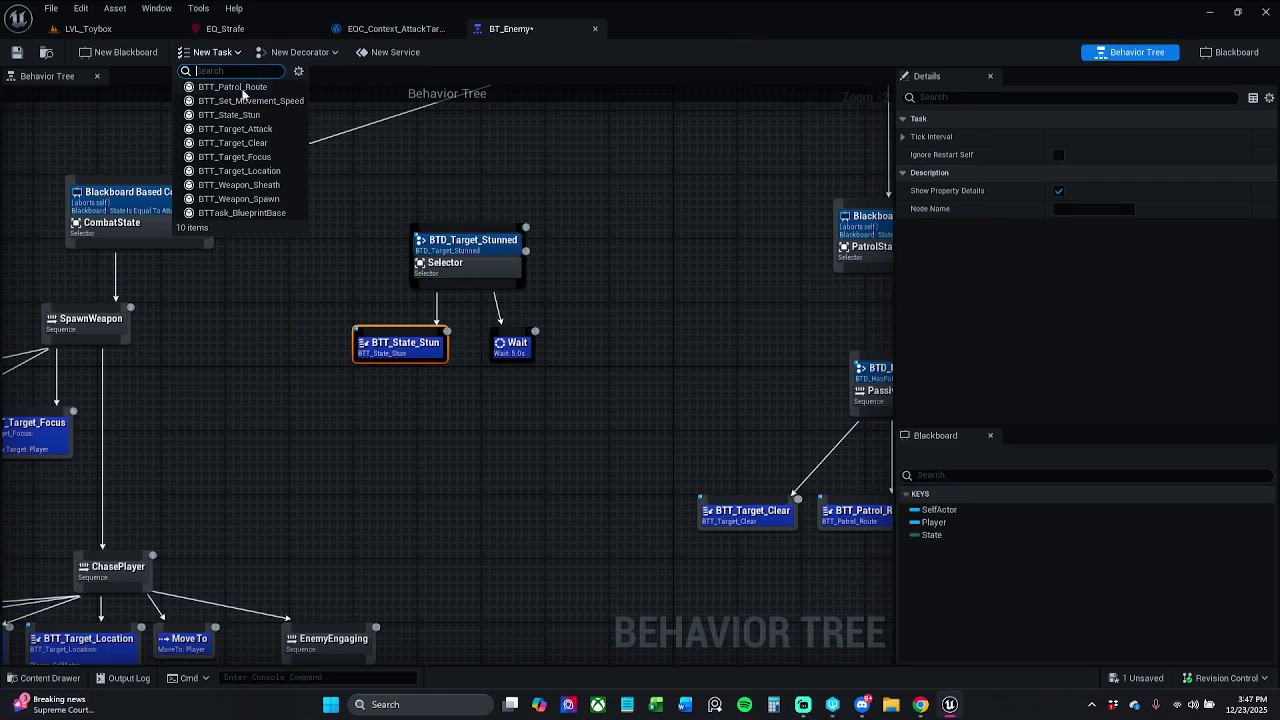
left_click(270, 214)
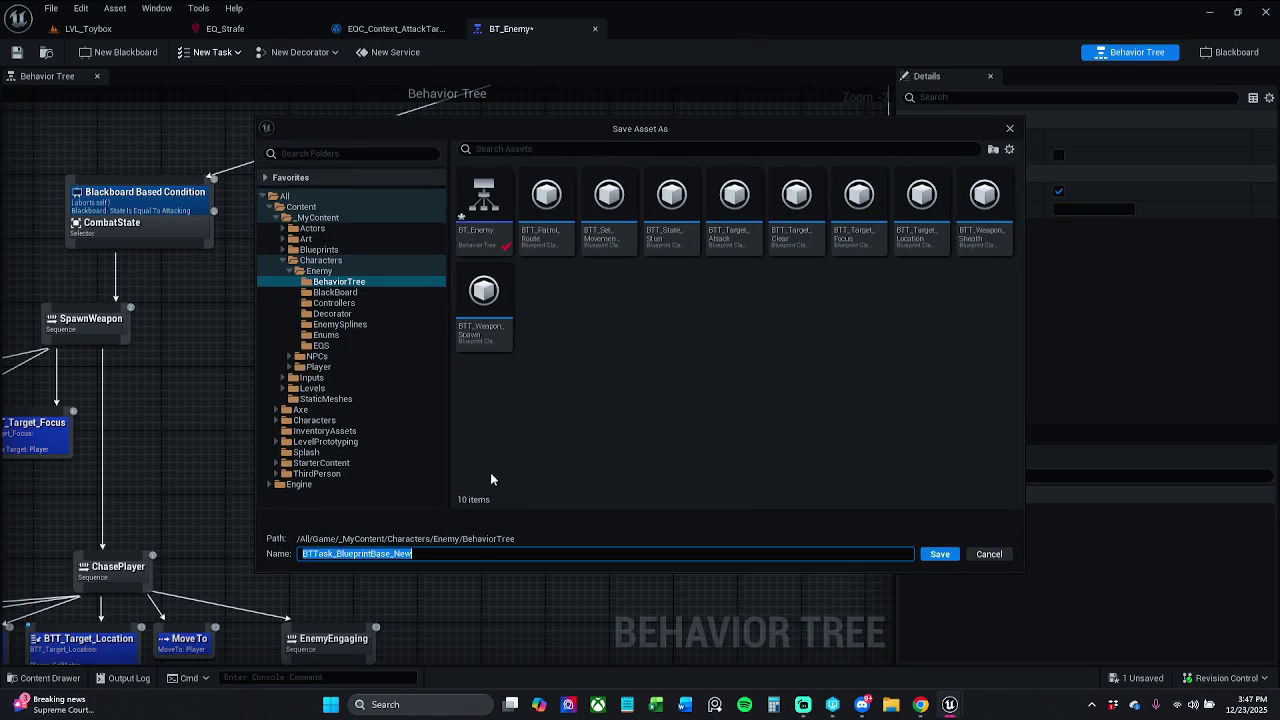
left_click(335, 554)
left_click_drag(313, 554, 494, 554)
type("_")
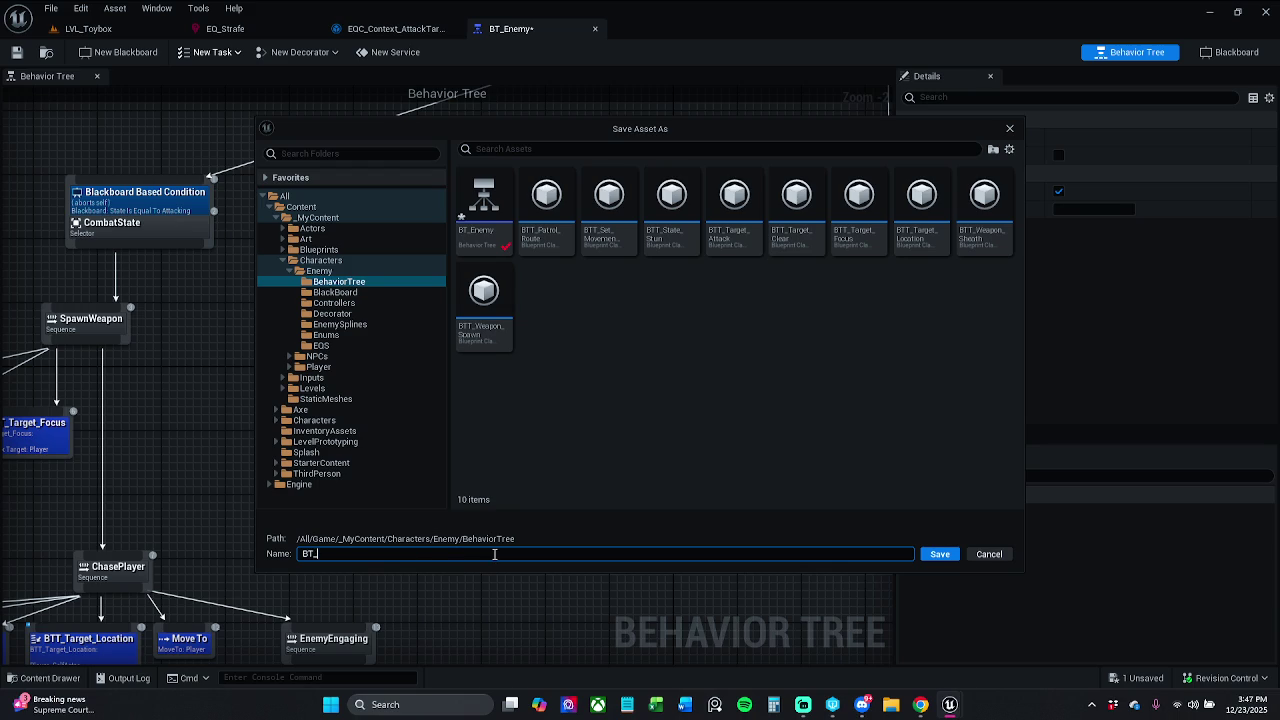
type("Strafe")
left_click(938, 556)
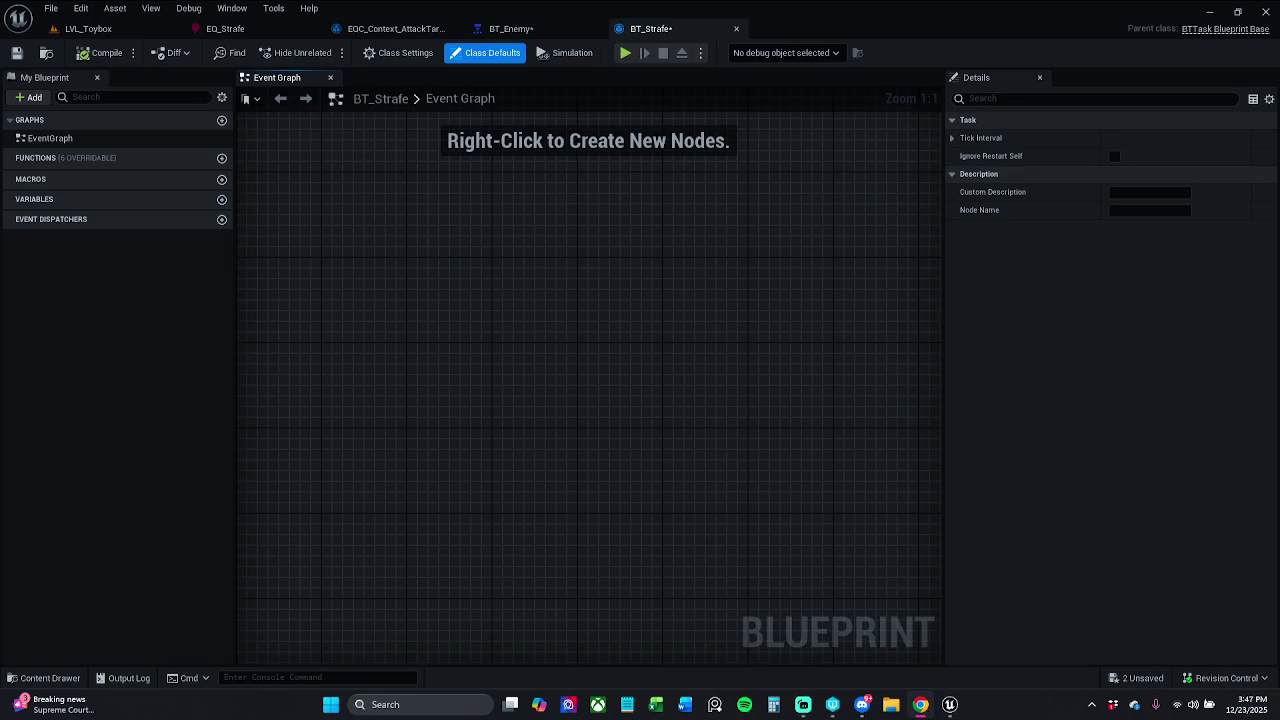
left_click(521, 31)
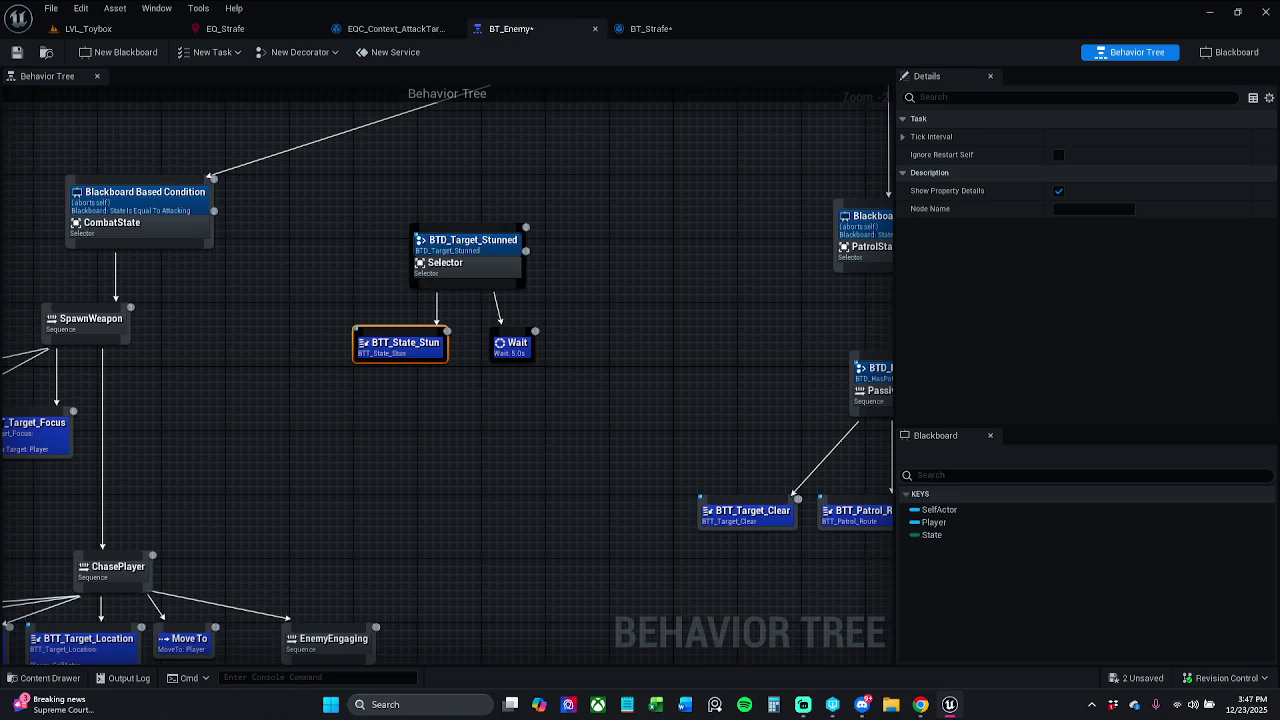
Rename the selector under BTD_Target_Stunned to 'Strafe' and save BT_Enemy.
left_click(445, 421)
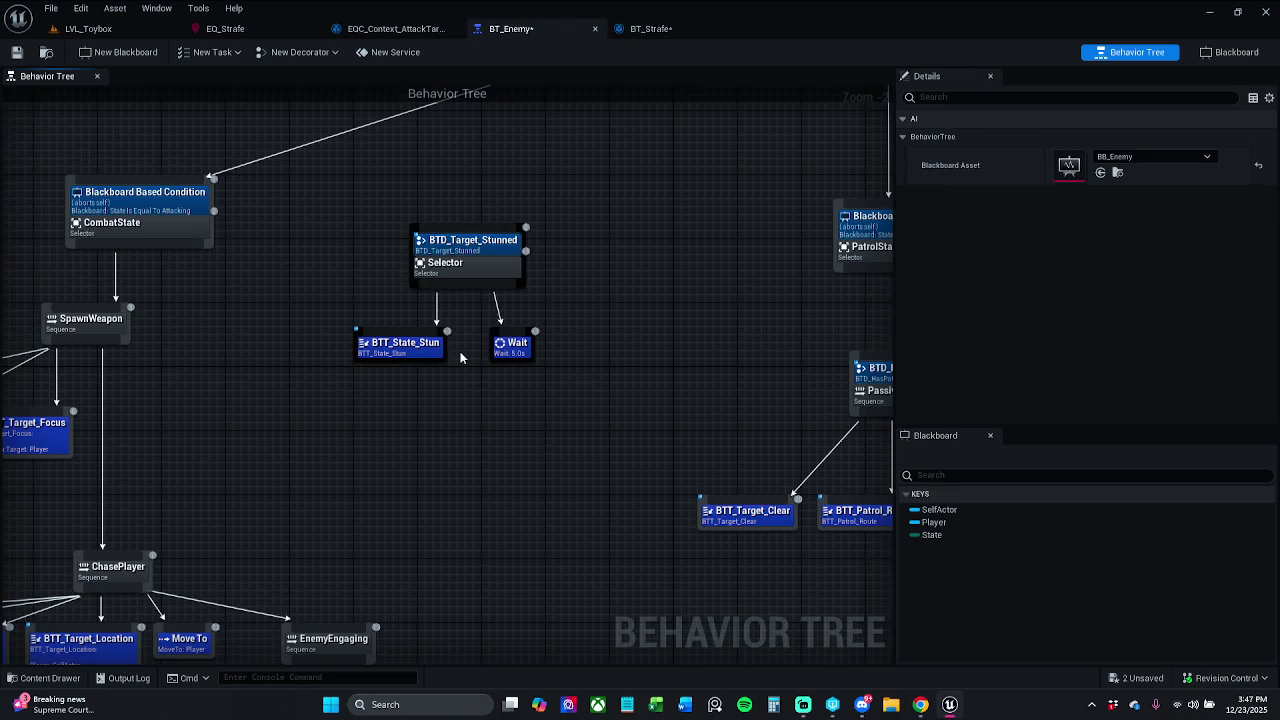
left_click(519, 264)
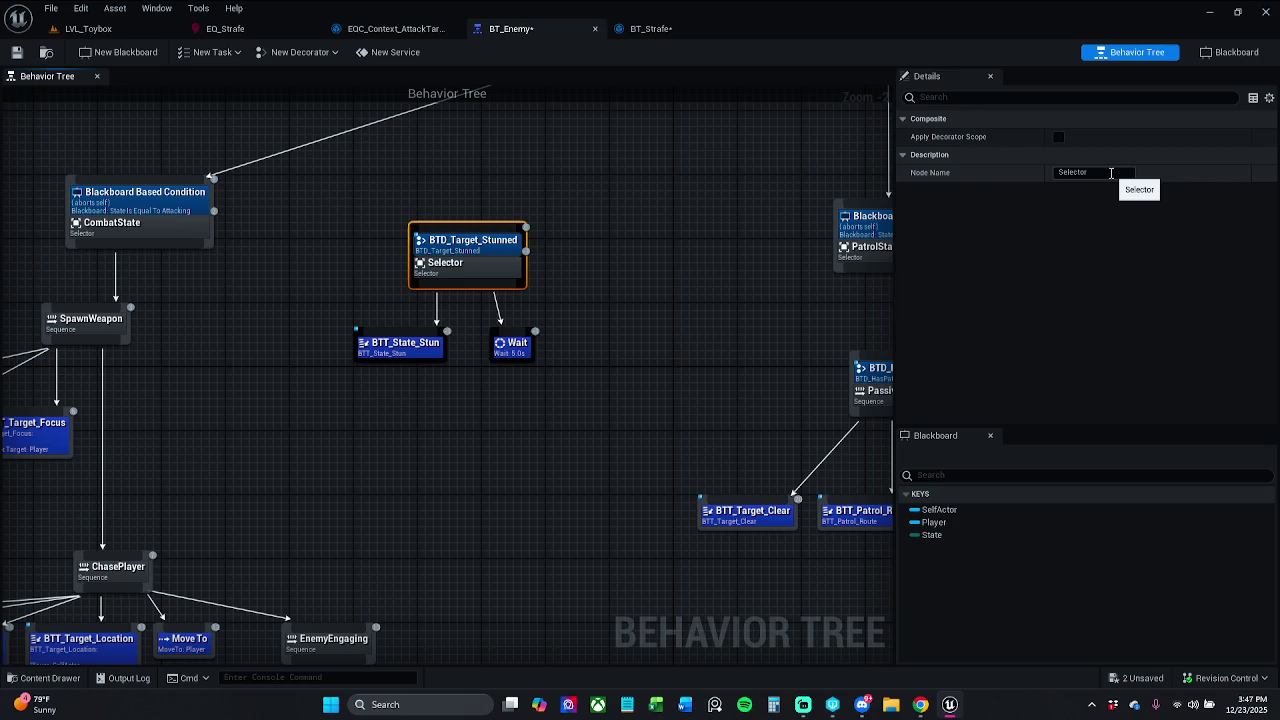
left_click(1111, 173)
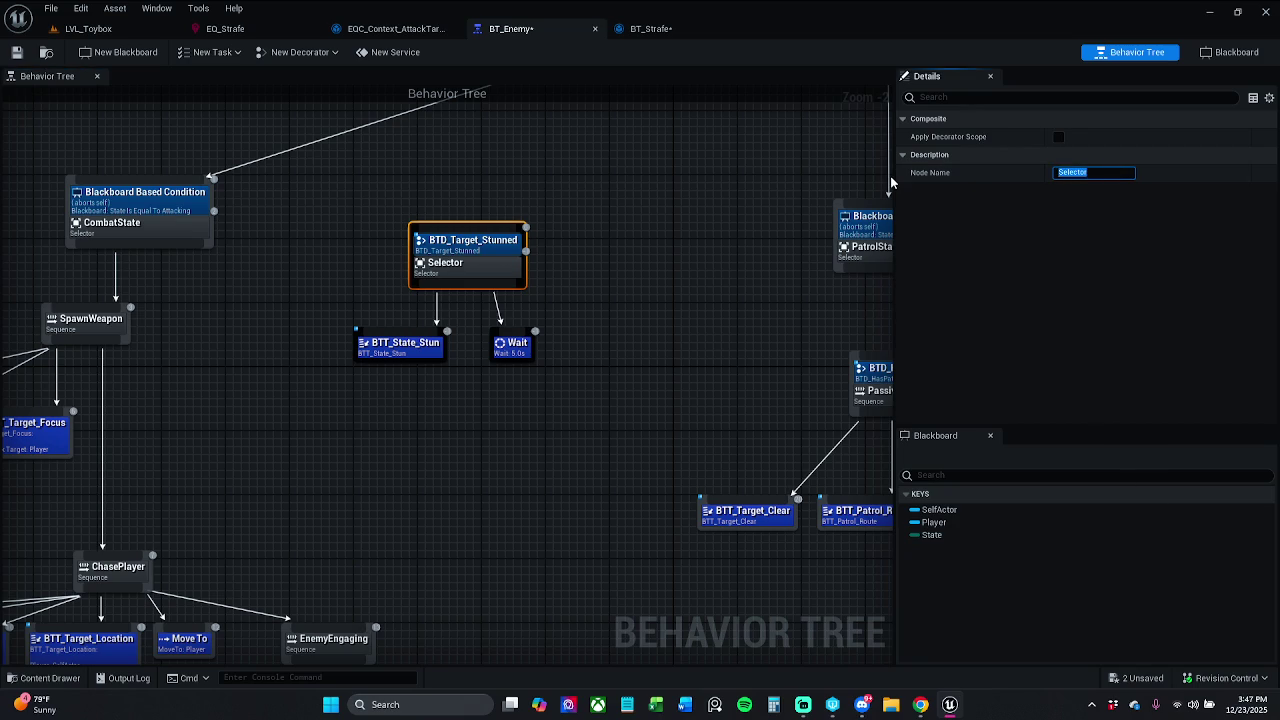
type("Strafe")
key("Return")
left_click(568, 237)
key("ctrl+s")
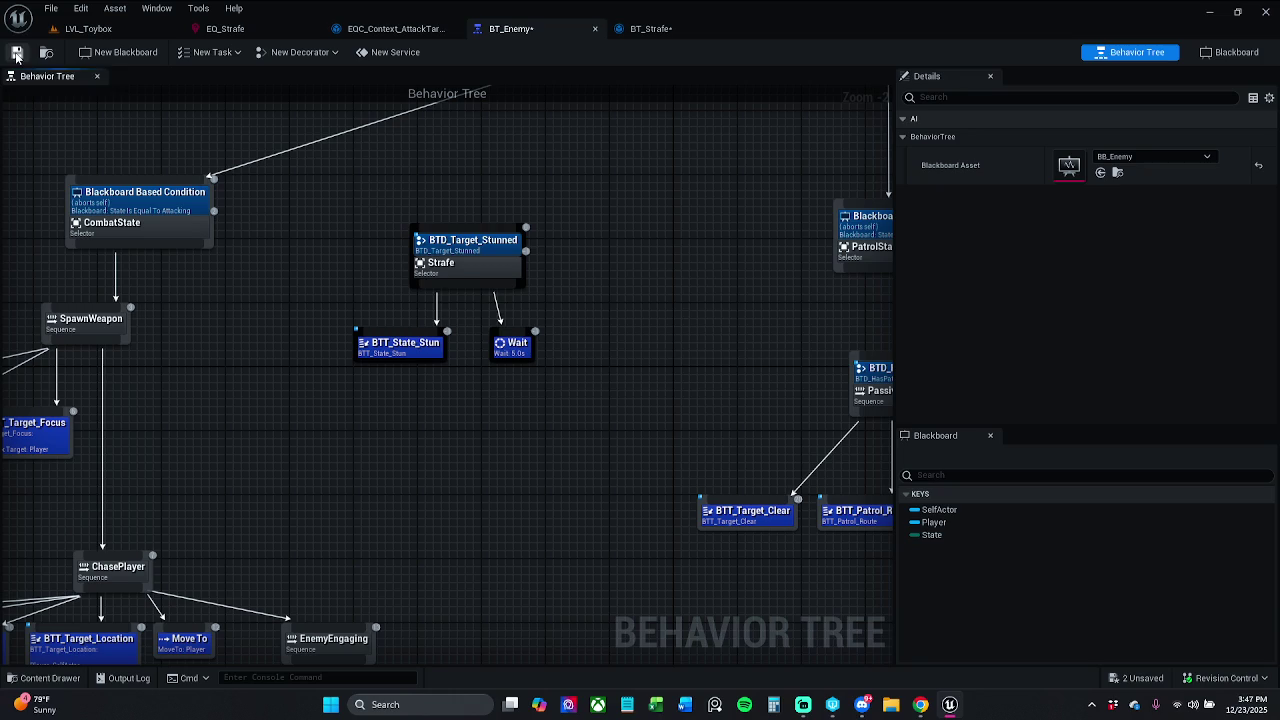
Move the Strafe selector and its two child tasks slightly lower, then save BT_Enemy.
scroll(393, 387, "down", 3)
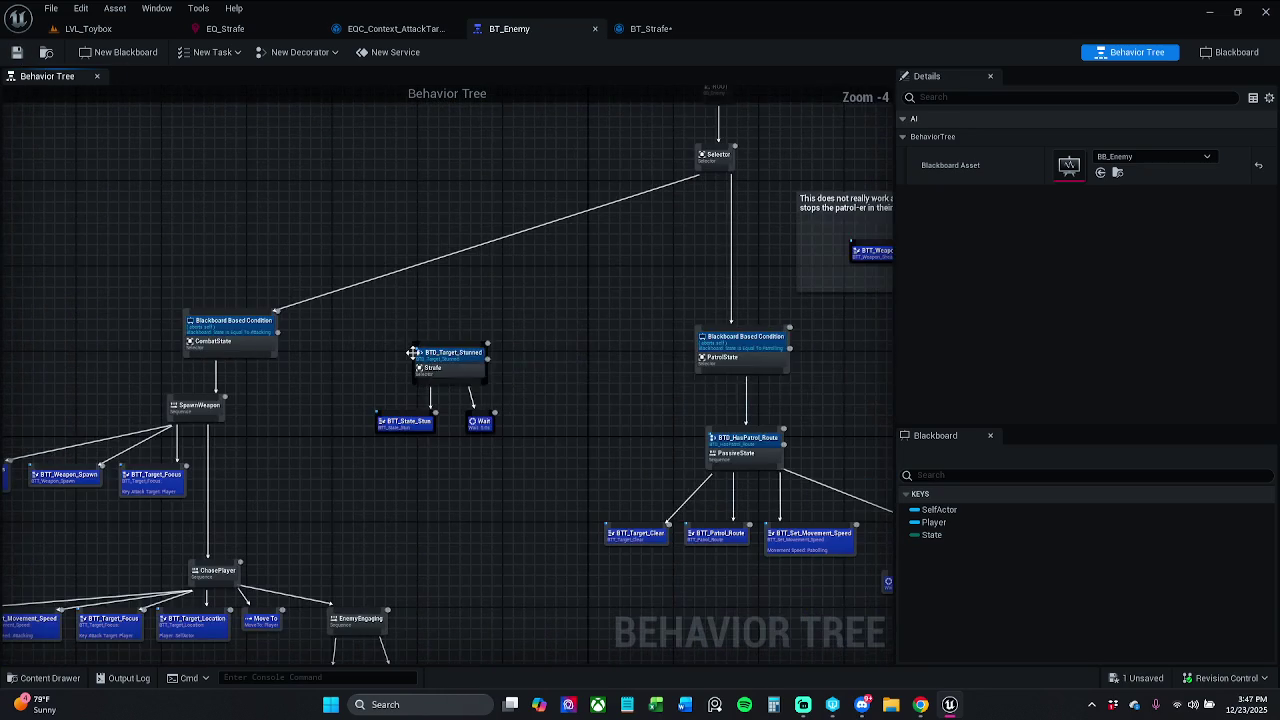
left_click_drag(399, 333, 539, 479)
left_click(447, 358)
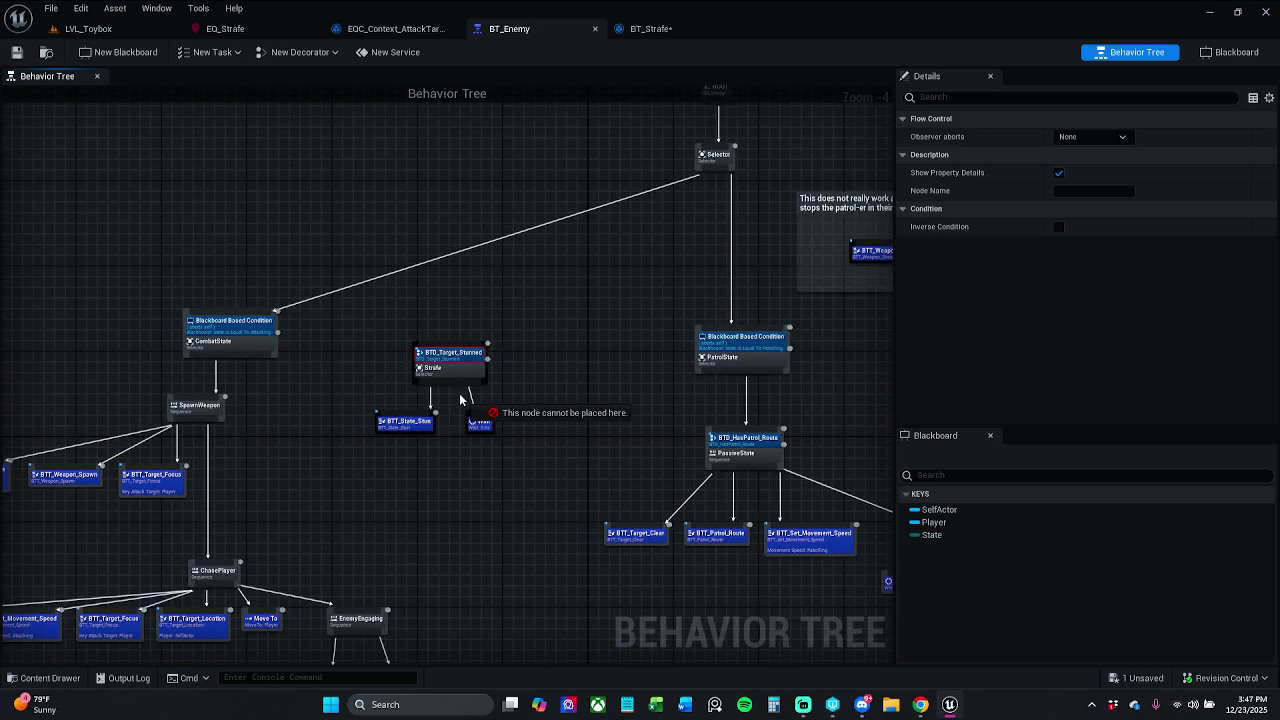
left_click(352, 341)
left_click_drag(352, 341, 511, 485)
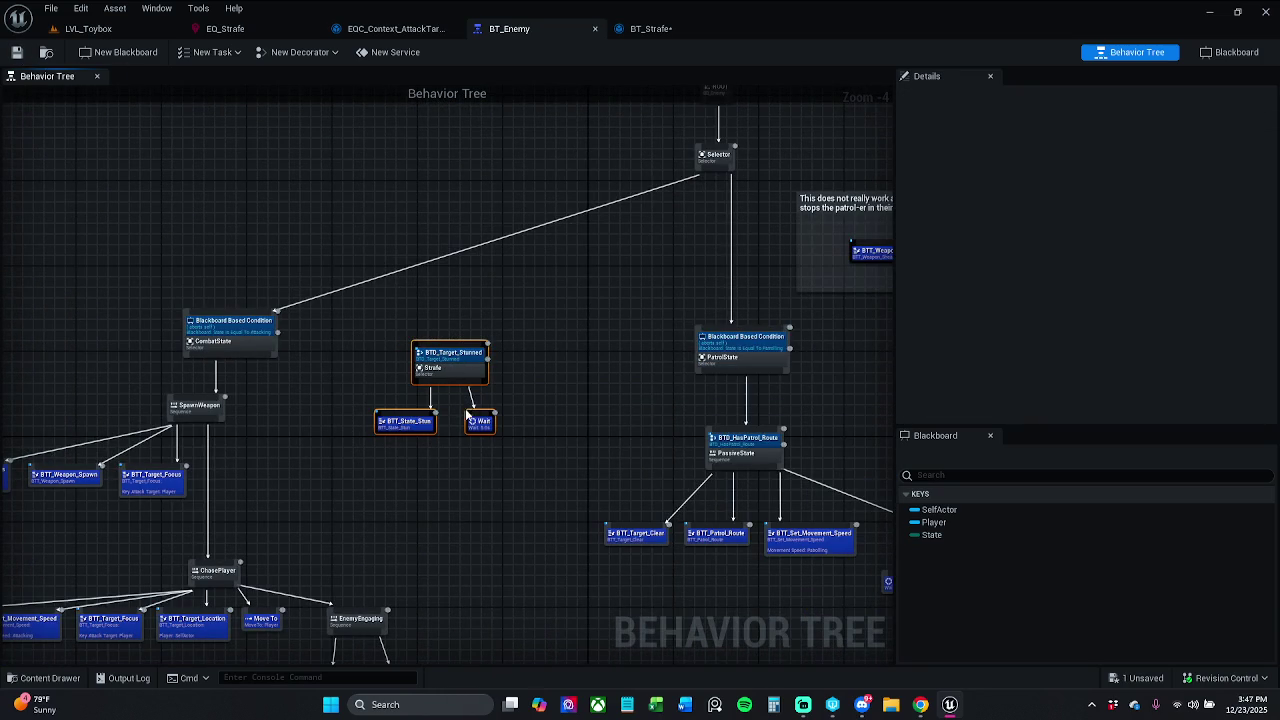
left_click_drag(477, 418, 482, 450)
left_click(520, 408)
left_click(17, 54)
Save the BT_Strafe task blueprint and close its editor tab.
left_click(650, 28)
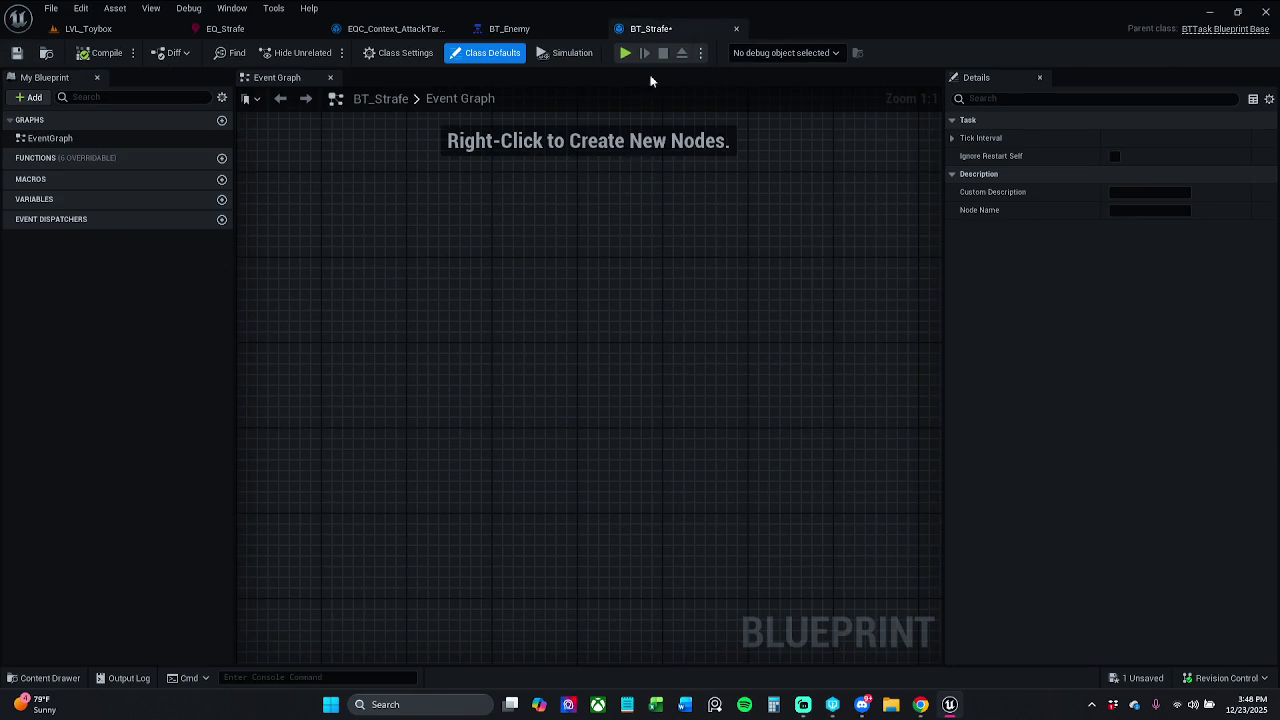
left_click(17, 54)
left_click(737, 29)
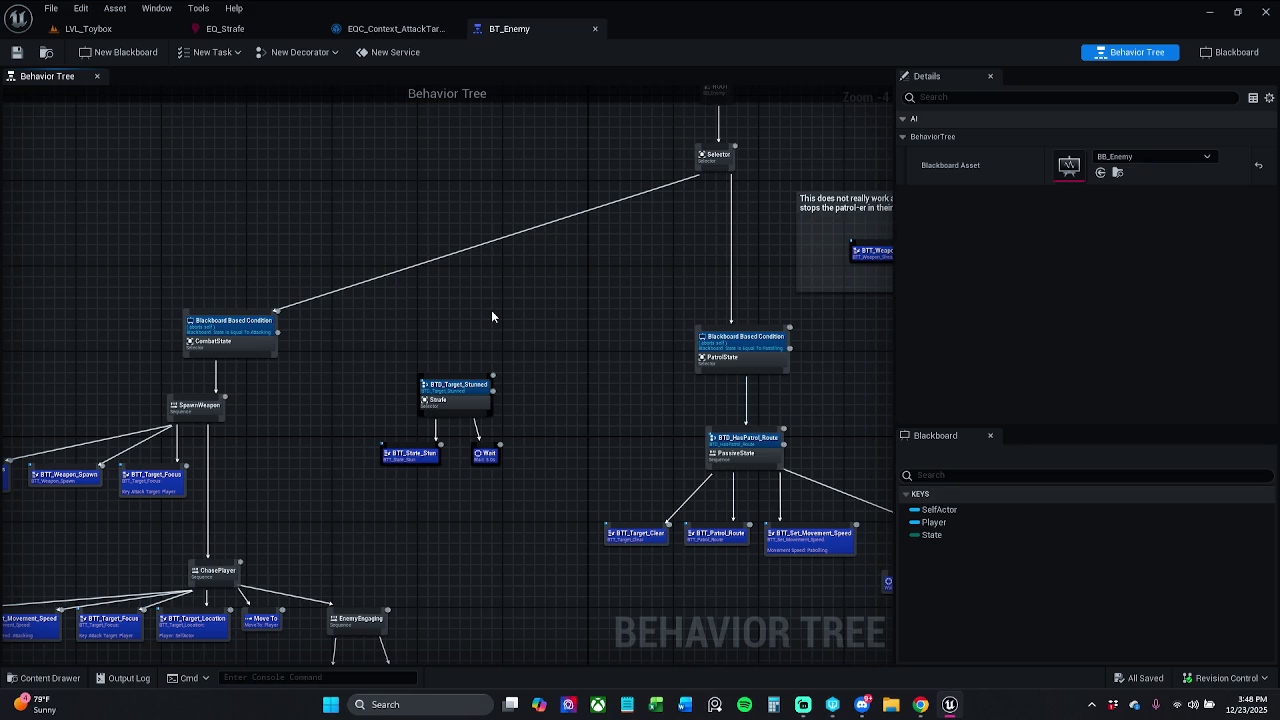
Duplicate the Strafe selector and offset the copy slightly to the right.
left_click_drag(532, 410, 517, 343)
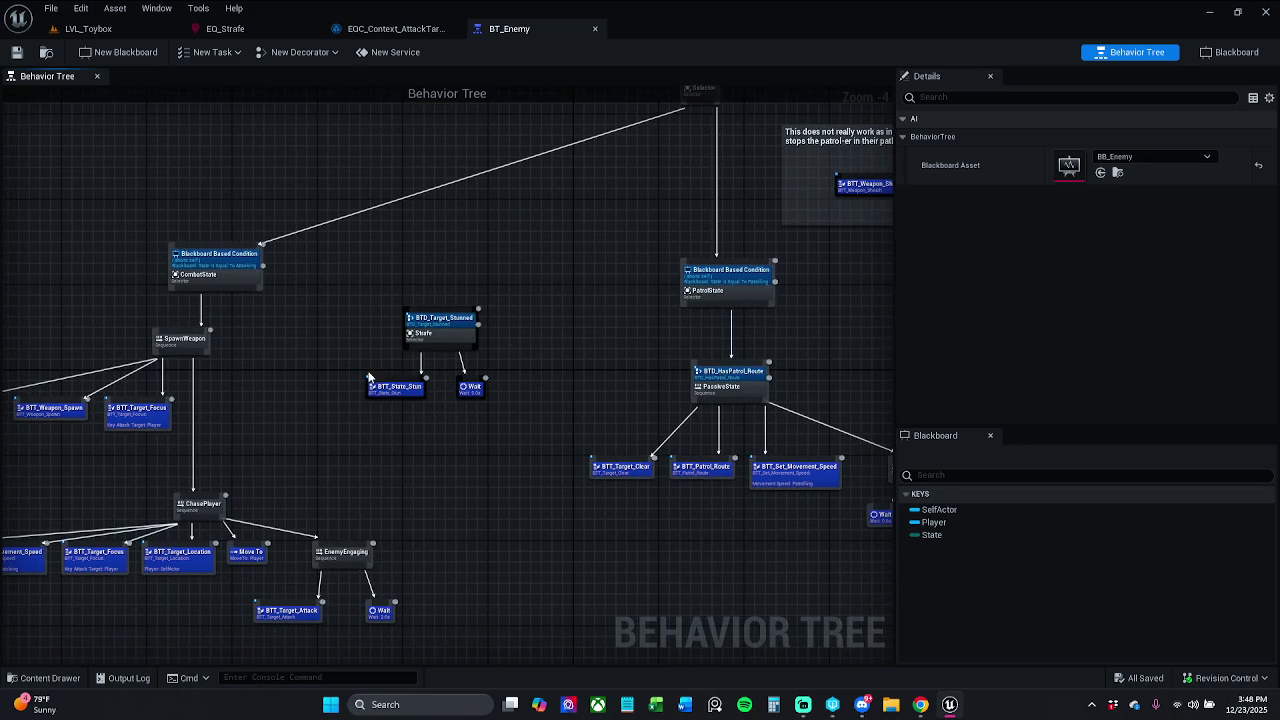
mouse_move(377, 429)
left_mouse_down()
mouse_move(341, 467)
mouse_move(476, 351)
mouse_move(375, 372)
left_mouse_up()
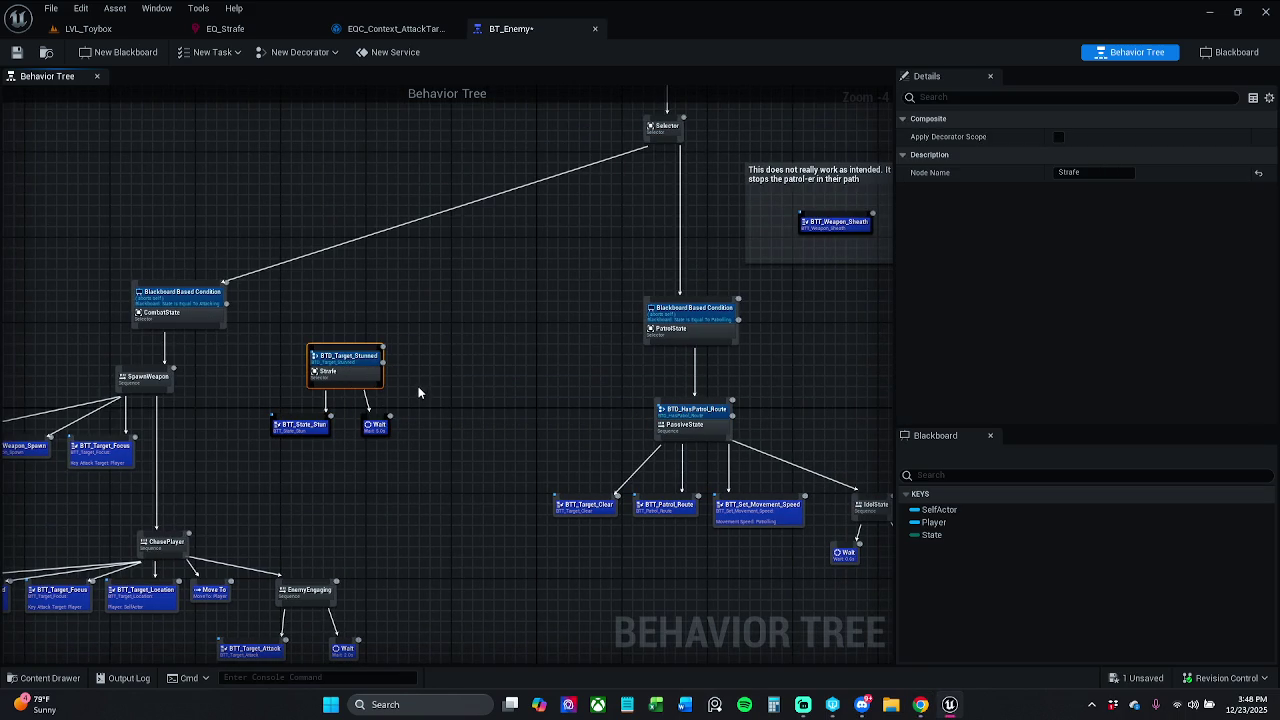
key("ctrl+d")
scroll(470, 395, "up", 3)
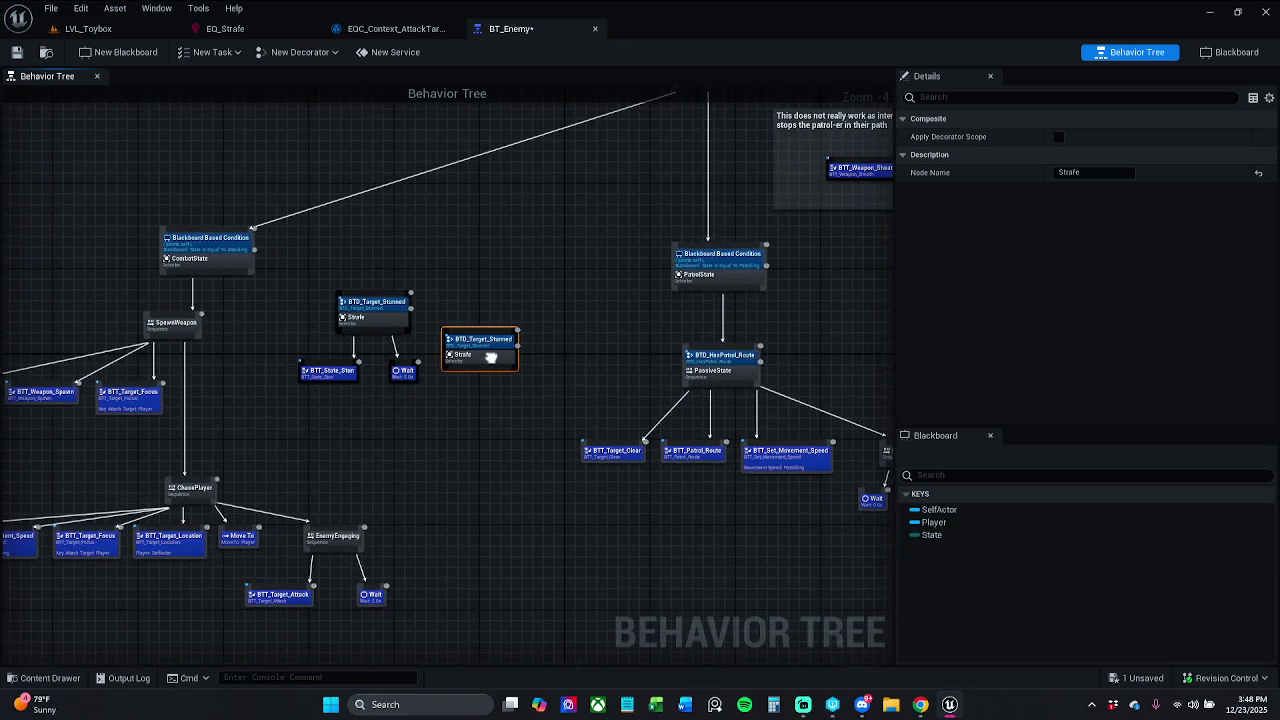
left_click_drag(538, 320, 558, 320)
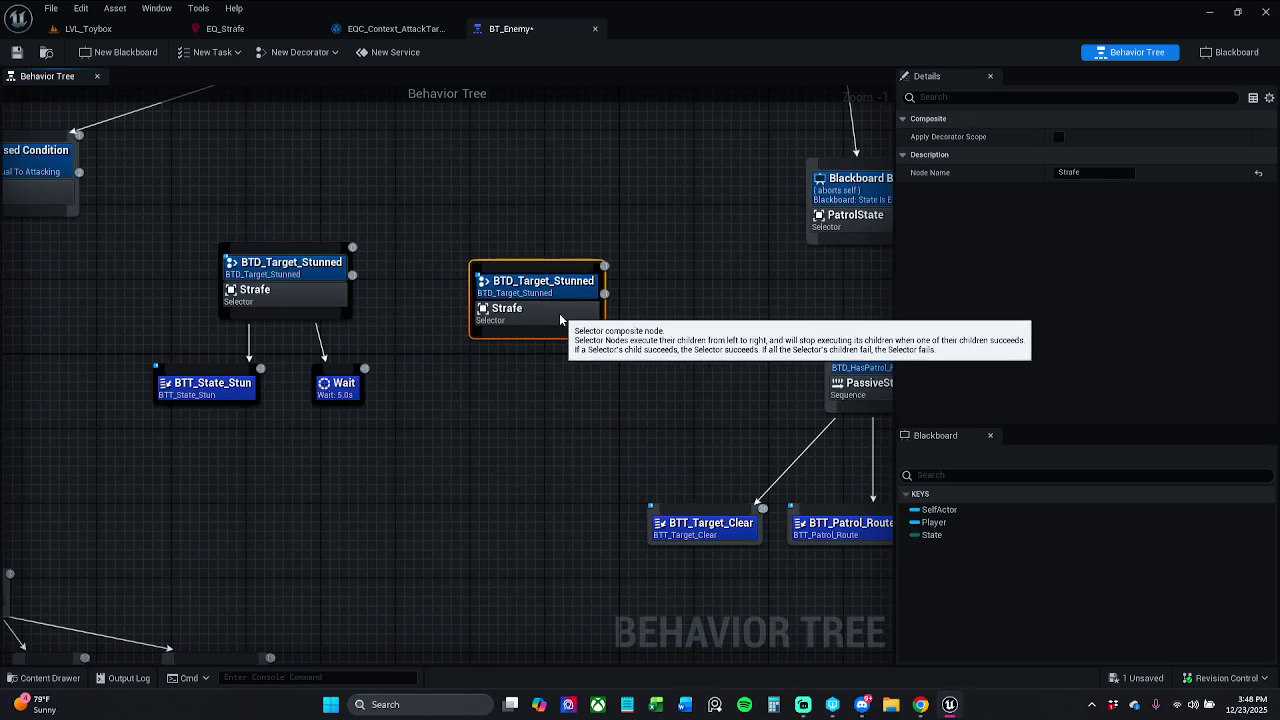
left_click(660, 284)
Rename the original stunned-branch selector to 'Strafe1'.
left_click(316, 286)
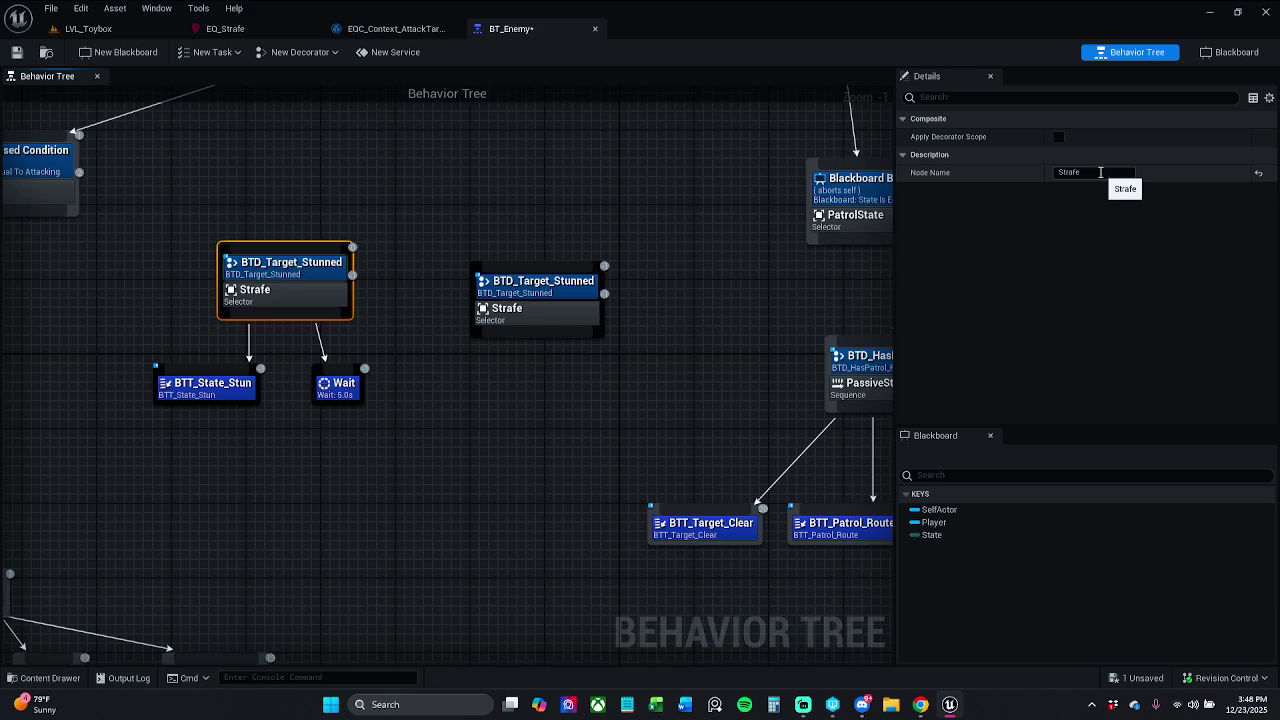
left_click(1100, 172)
type("Strafe1")
key("Return")
Delete the BTD_Target_Stunned decorator from the copied Strafe selector and save BT_Enemy.
left_click(552, 290)
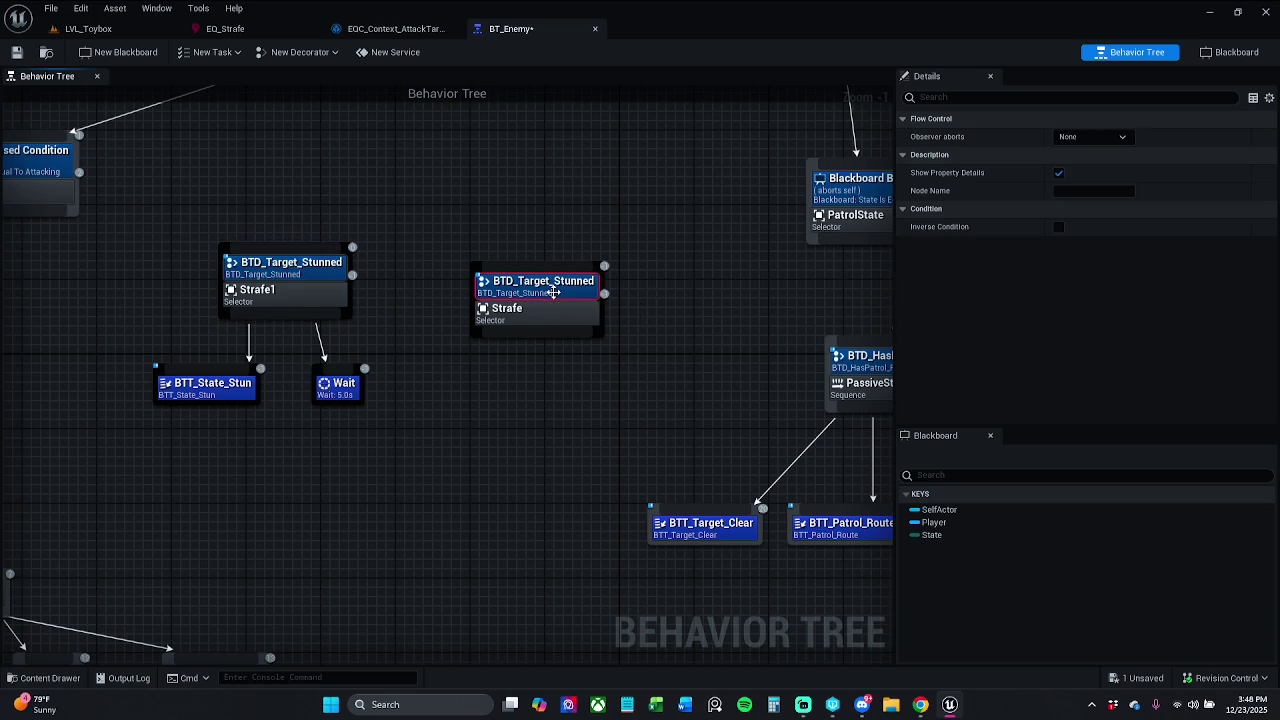
right_click(556, 297)
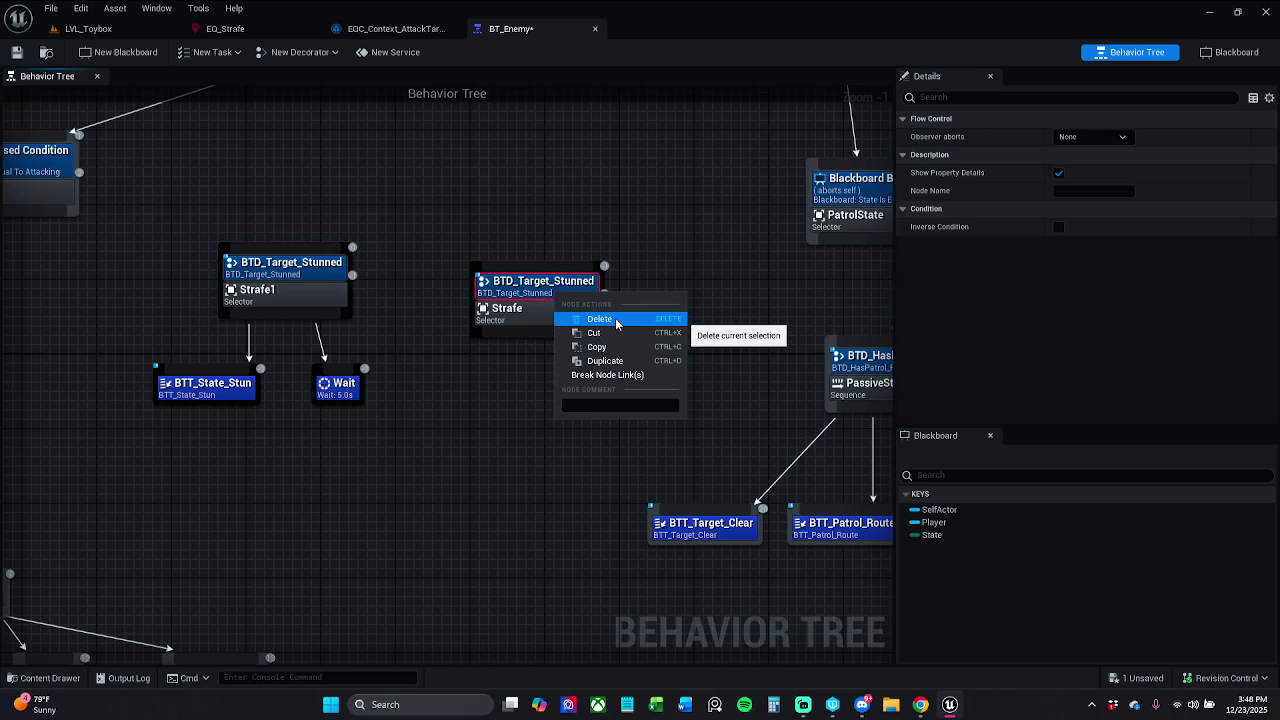
left_click(631, 375)
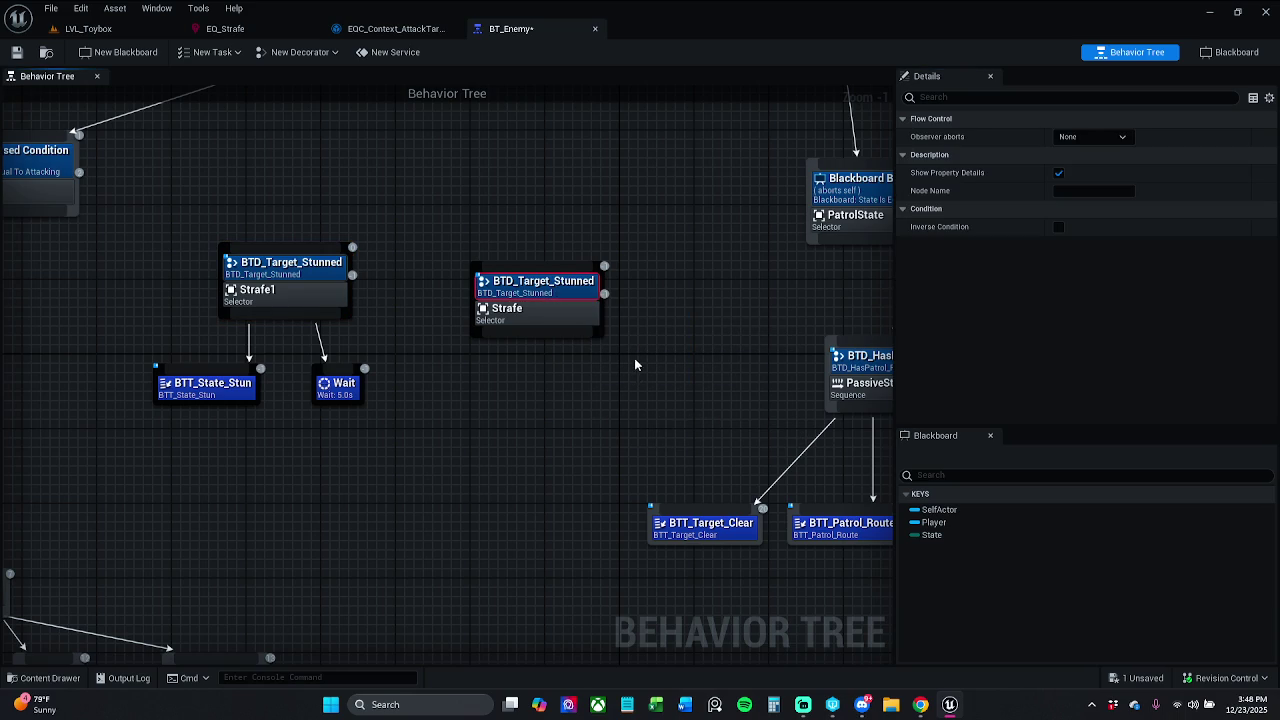
right_click(578, 298)
left_click(630, 321)
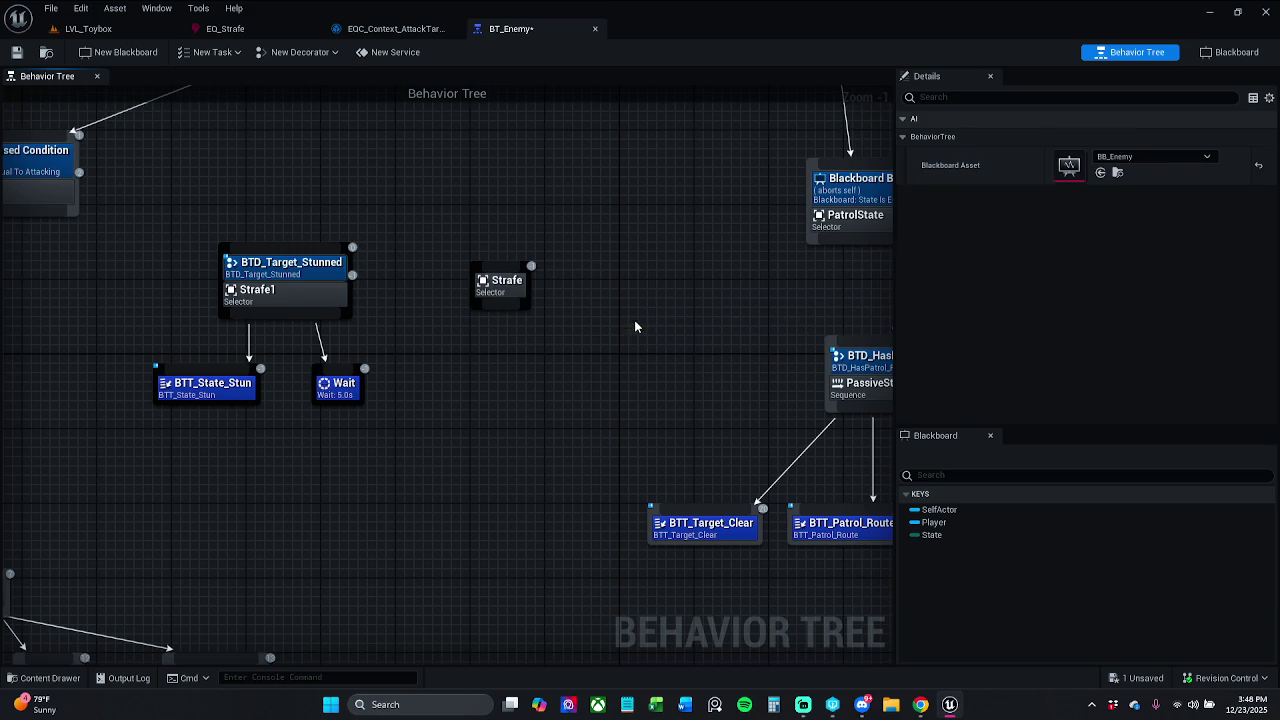
left_click(16, 52)
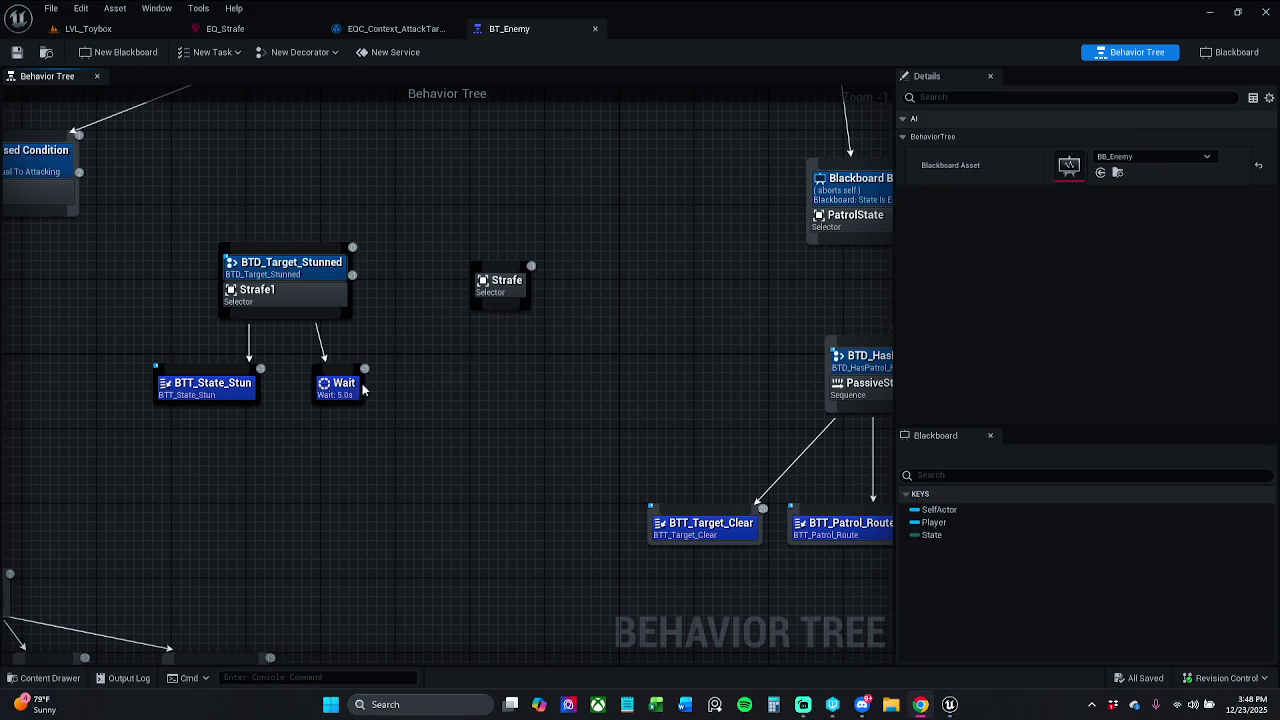
scroll(445, 338, "down", 2)
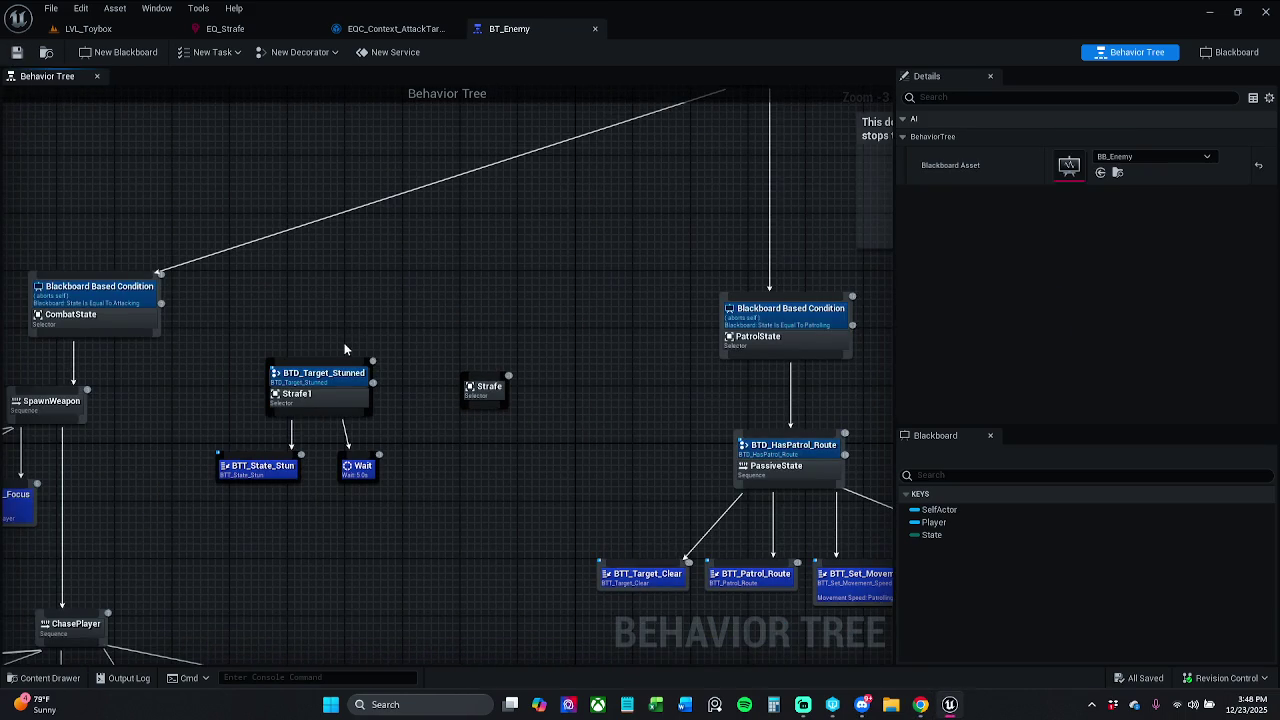
Wire the root Selector's output to the new Strafe selector.
scroll(534, 281, "down", 4)
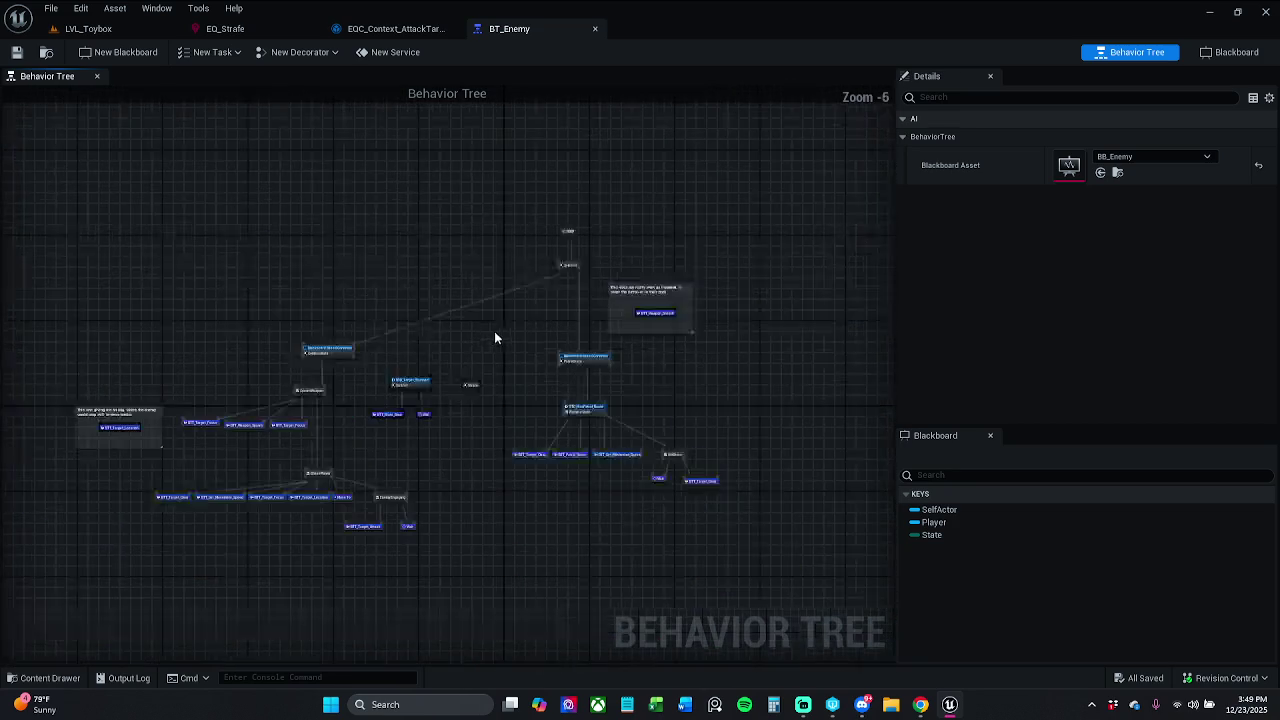
scroll(568, 279, "up", 4)
left_click_drag(570, 264, 305, 560)
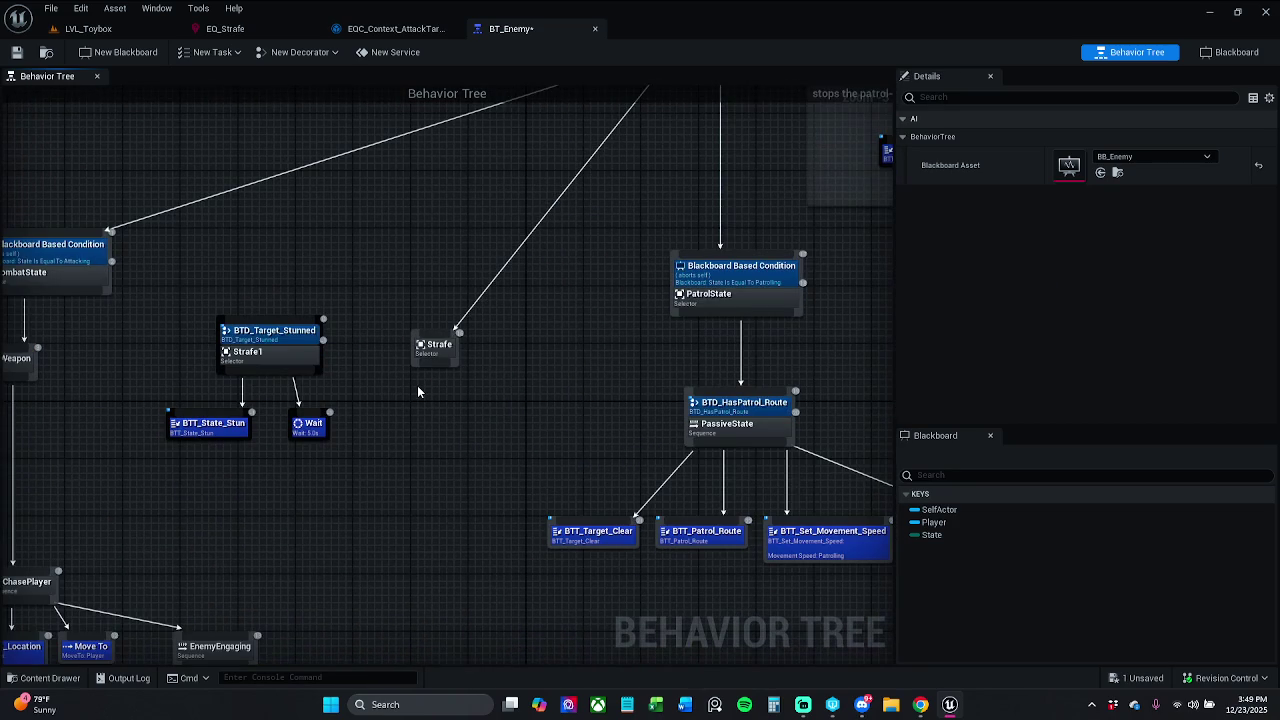
Add a Run EQS Query task under Strafe, aligned beneath it, with SelfActor as the blackboard key.
left_click_drag(433, 372, 417, 418)
type("run")
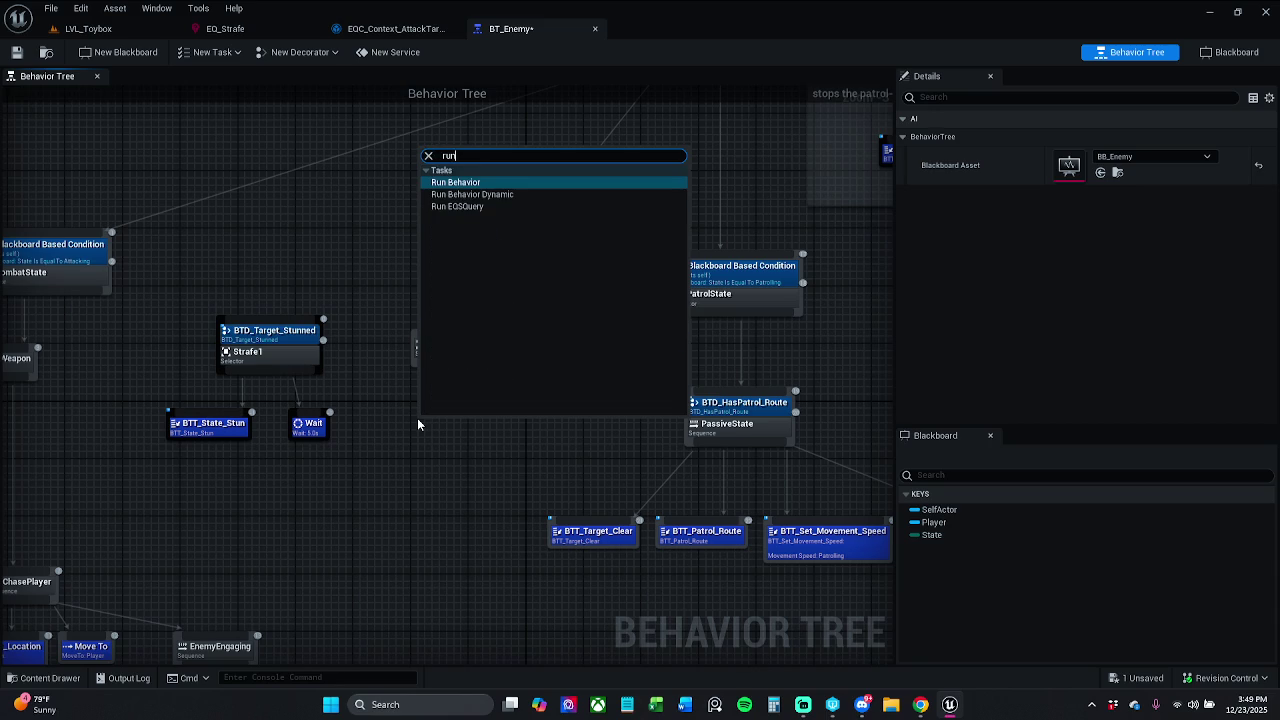
type(" eqs")
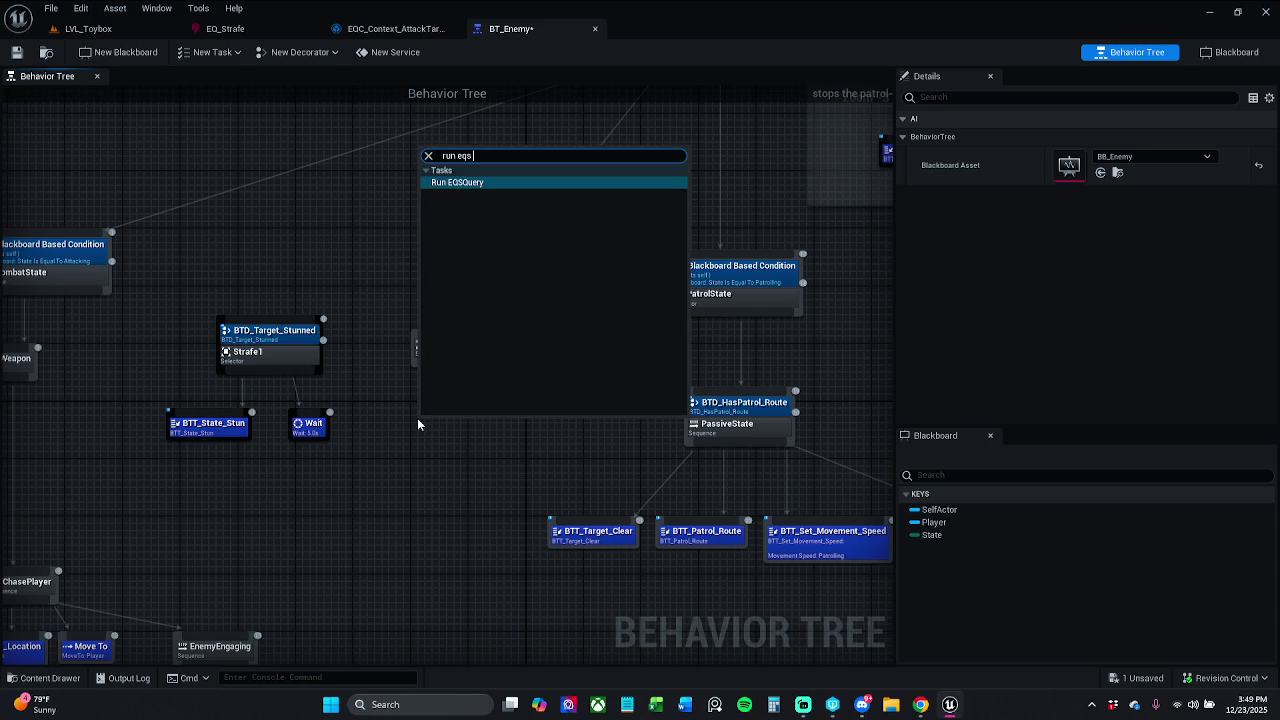
key("Return")
left_click_drag(476, 451, 447, 451)
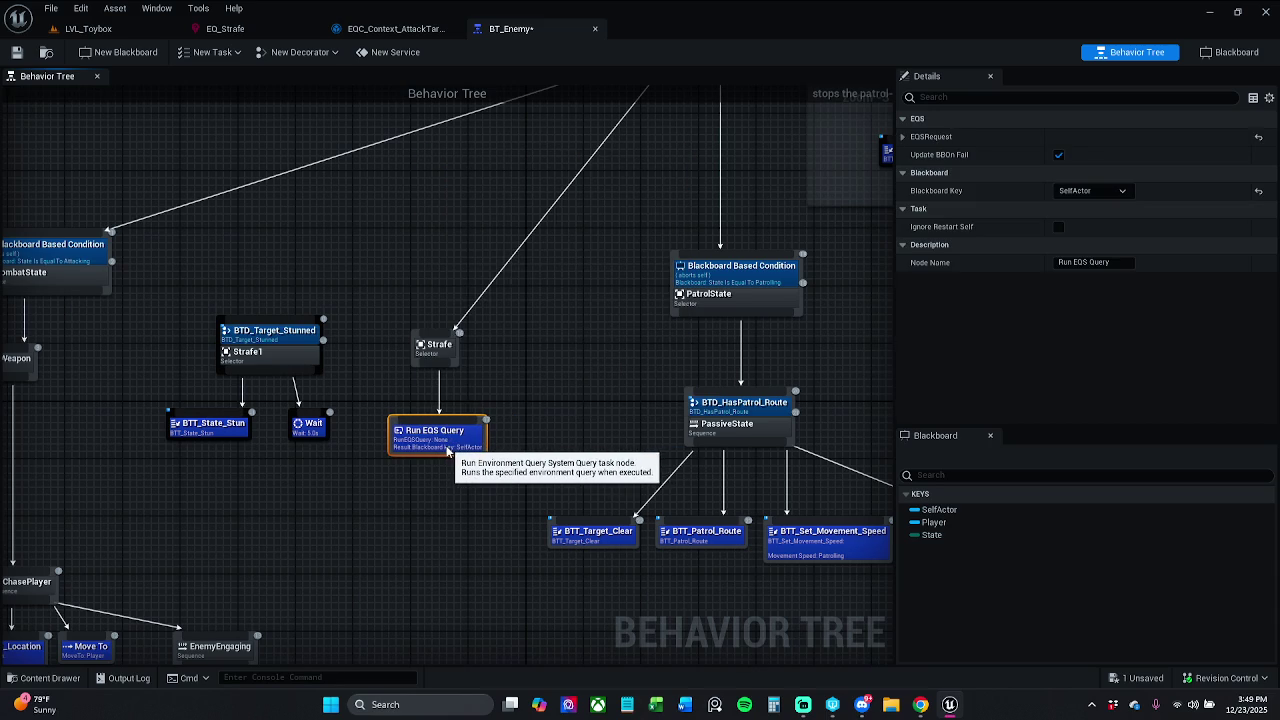
left_click(1097, 192)
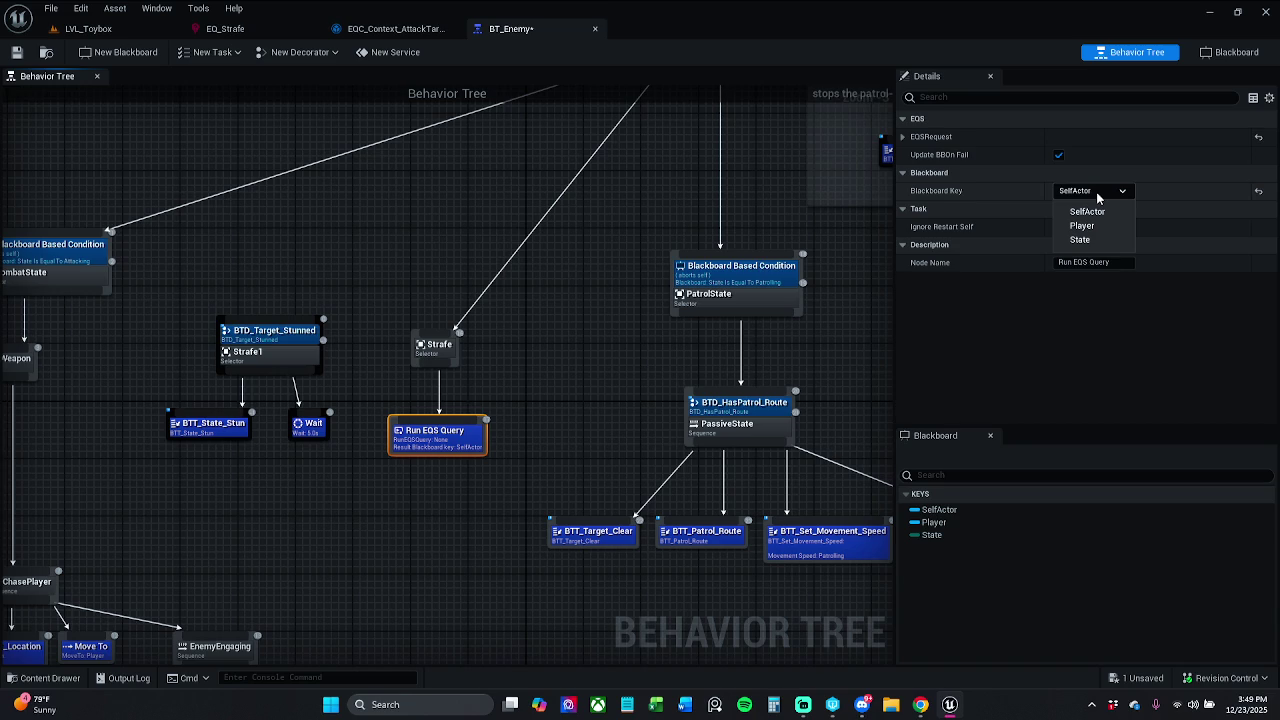
left_click(1097, 196)
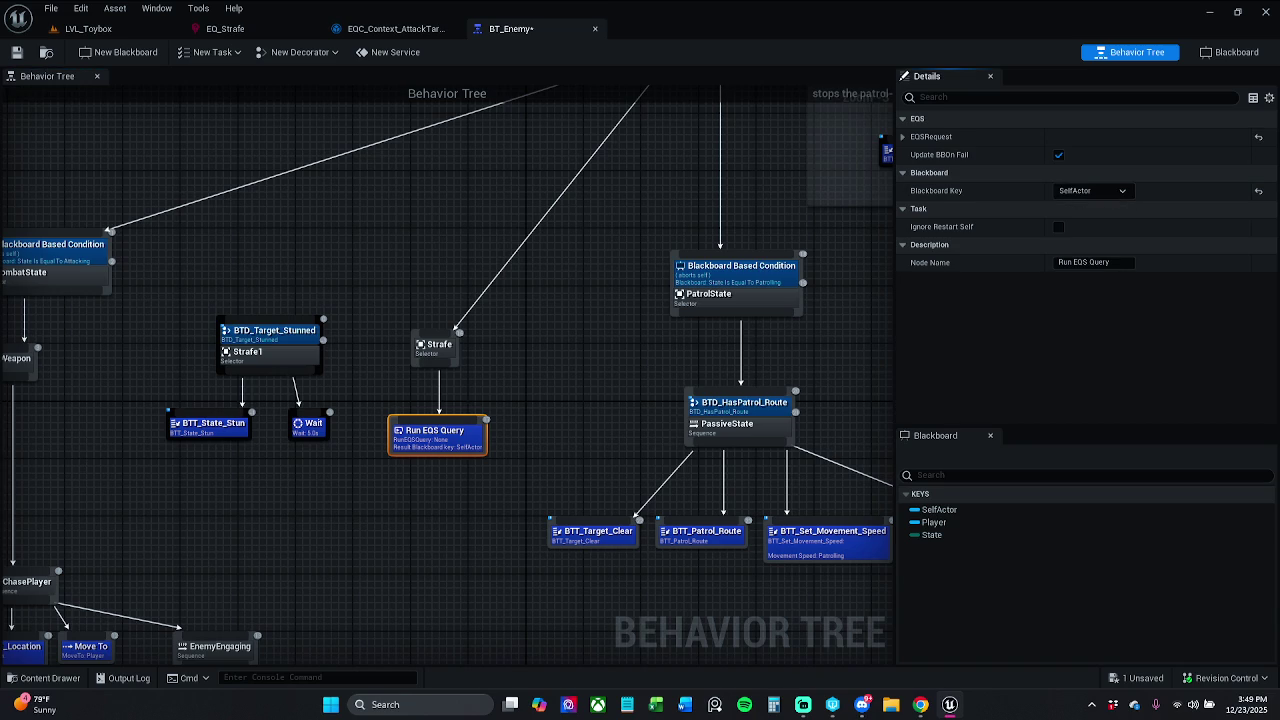
left_click_drag(446, 446, 436, 432)
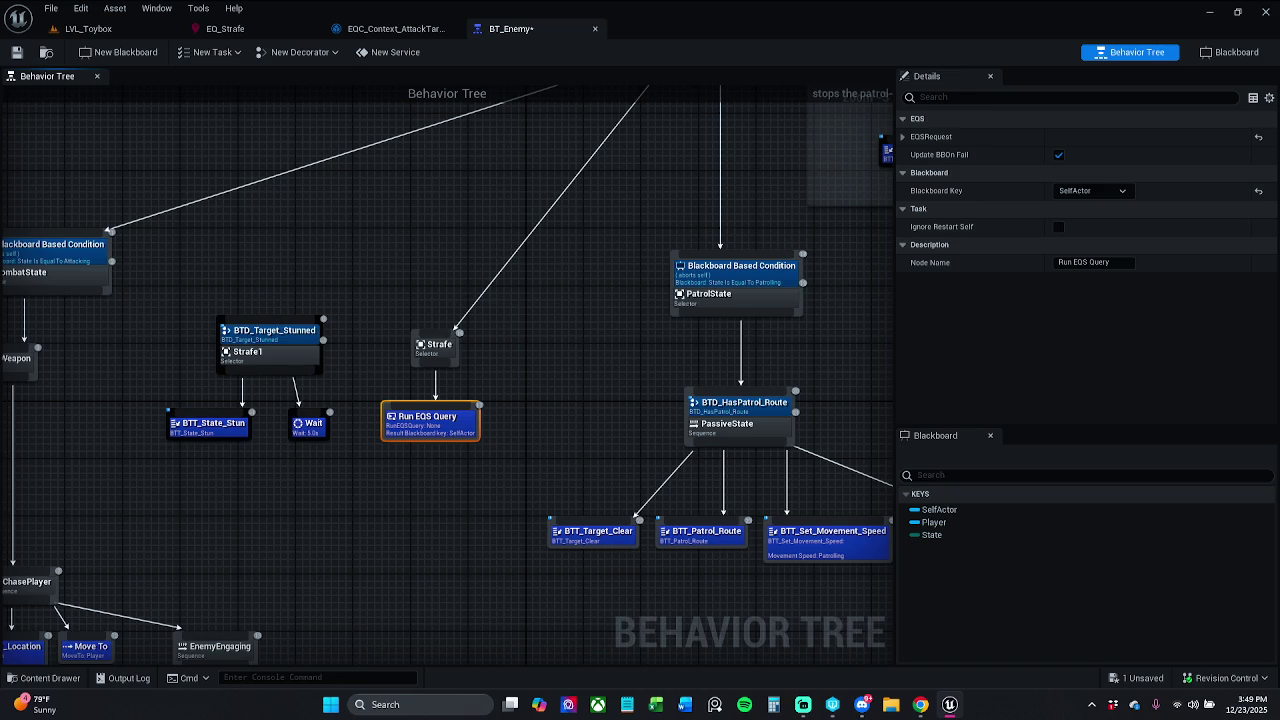
left_click(903, 136)
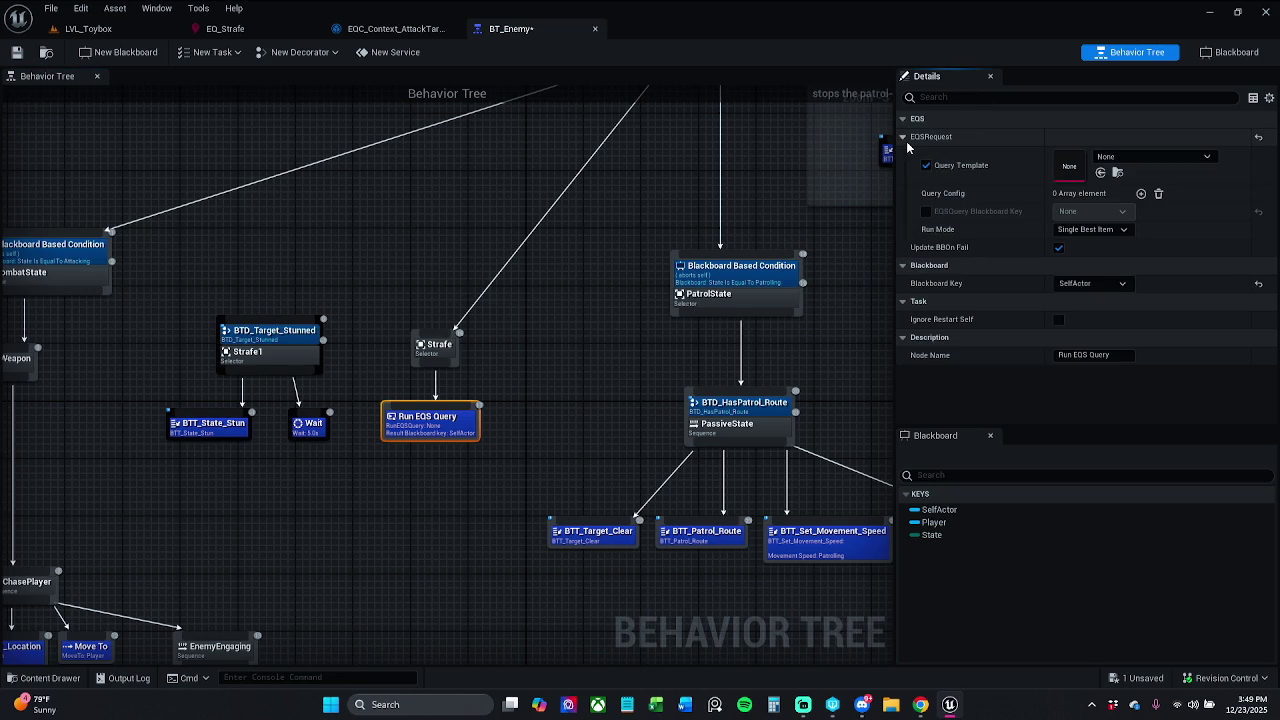
Set Run EQS Query's template to EQ_Strafe and run mode to Single Random Item from Best 25%.
left_click(1152, 156)
left_click(1164, 327)
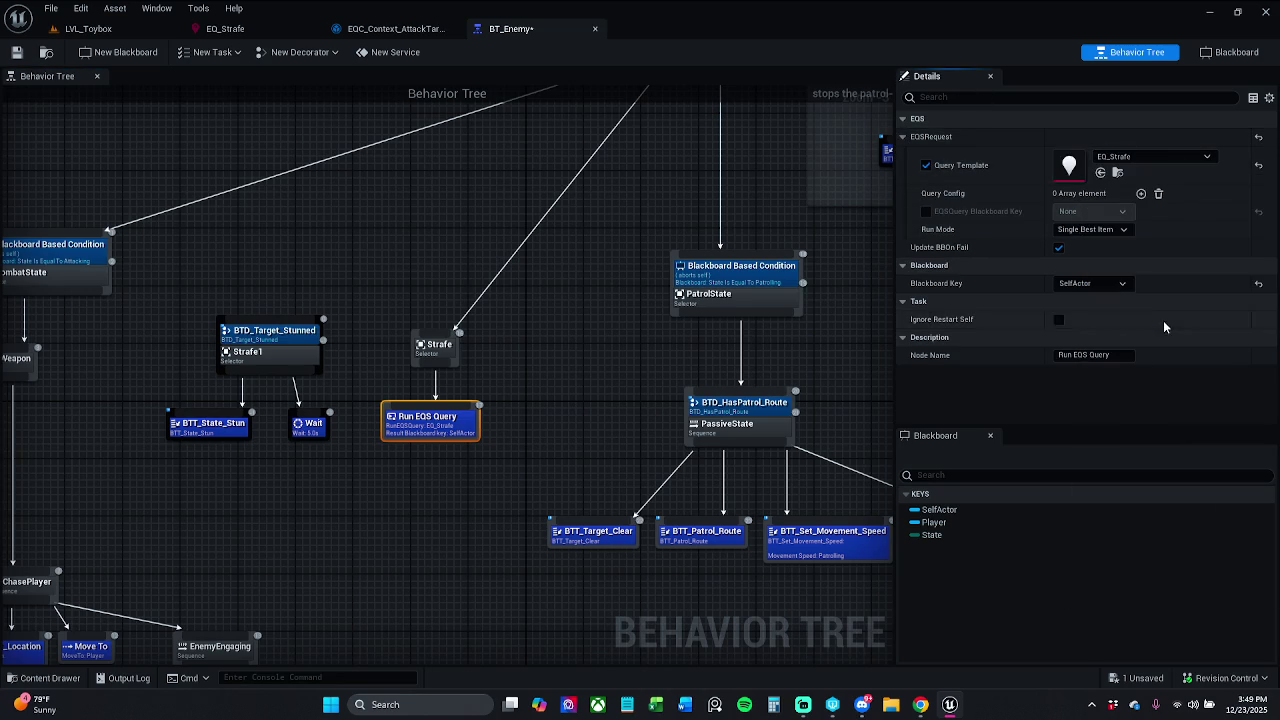
left_click(1121, 232)
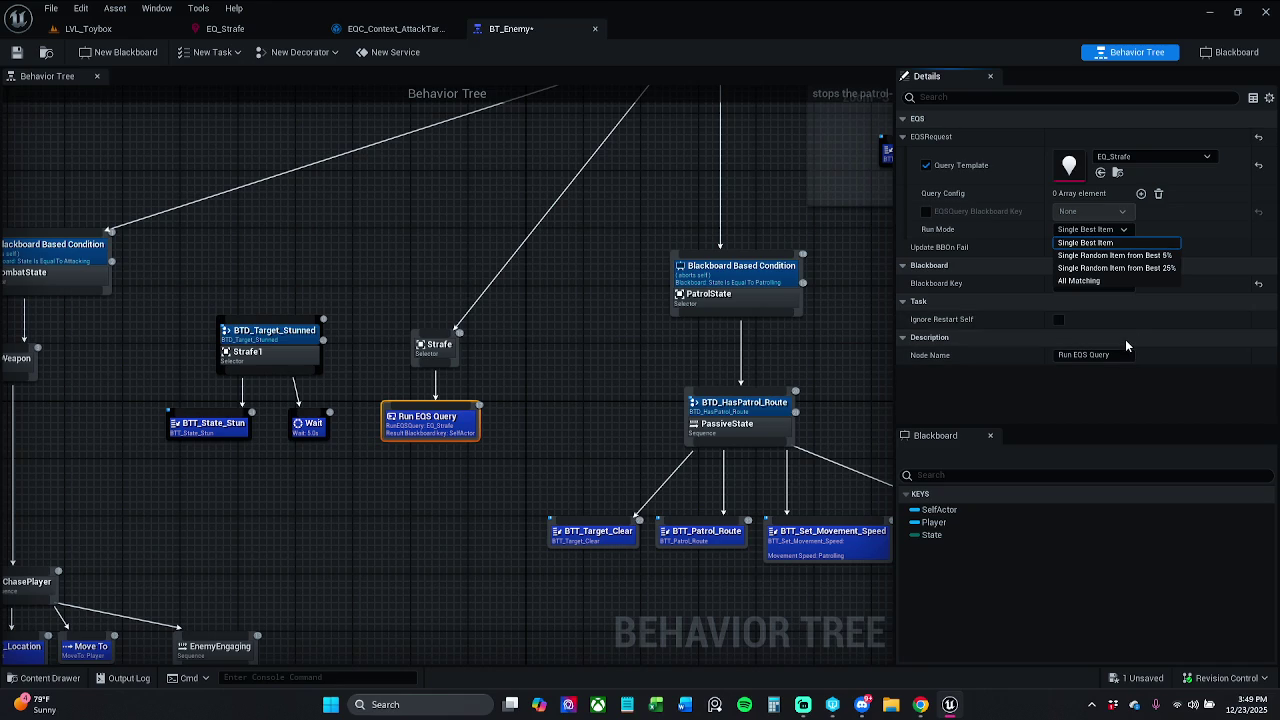
left_click(920, 704)
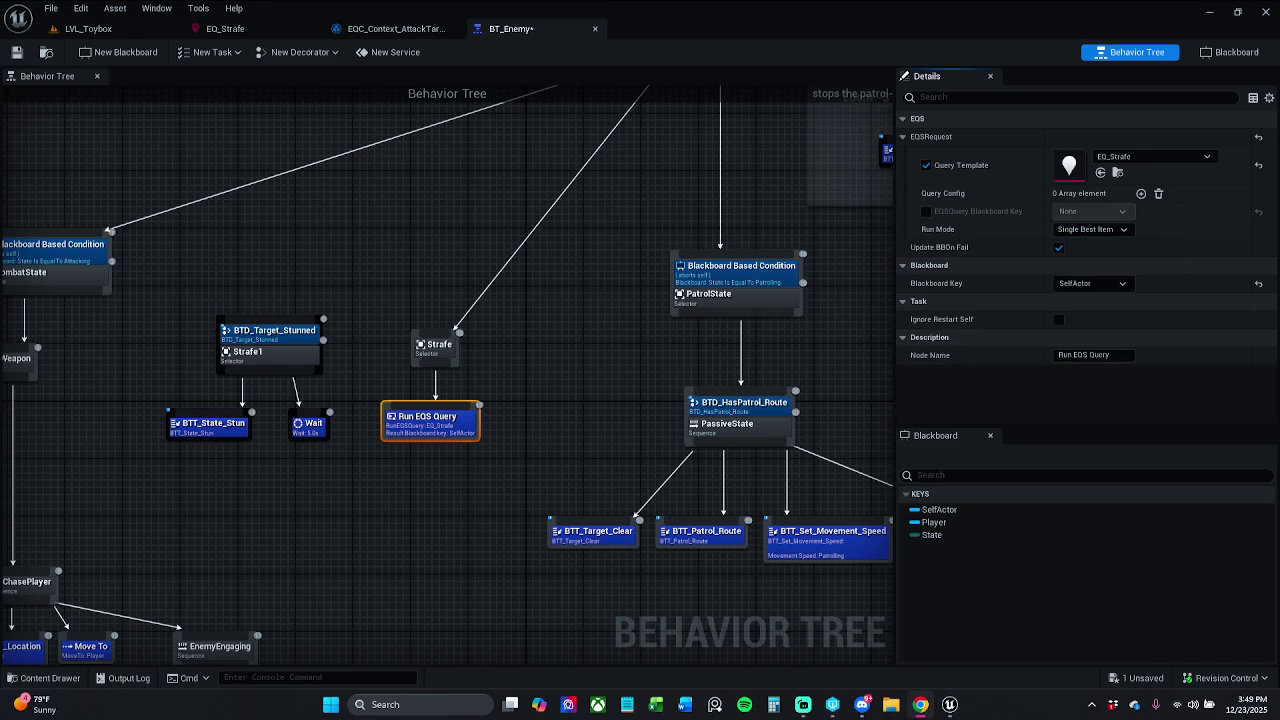
left_click(1118, 229)
left_click(1142, 258)
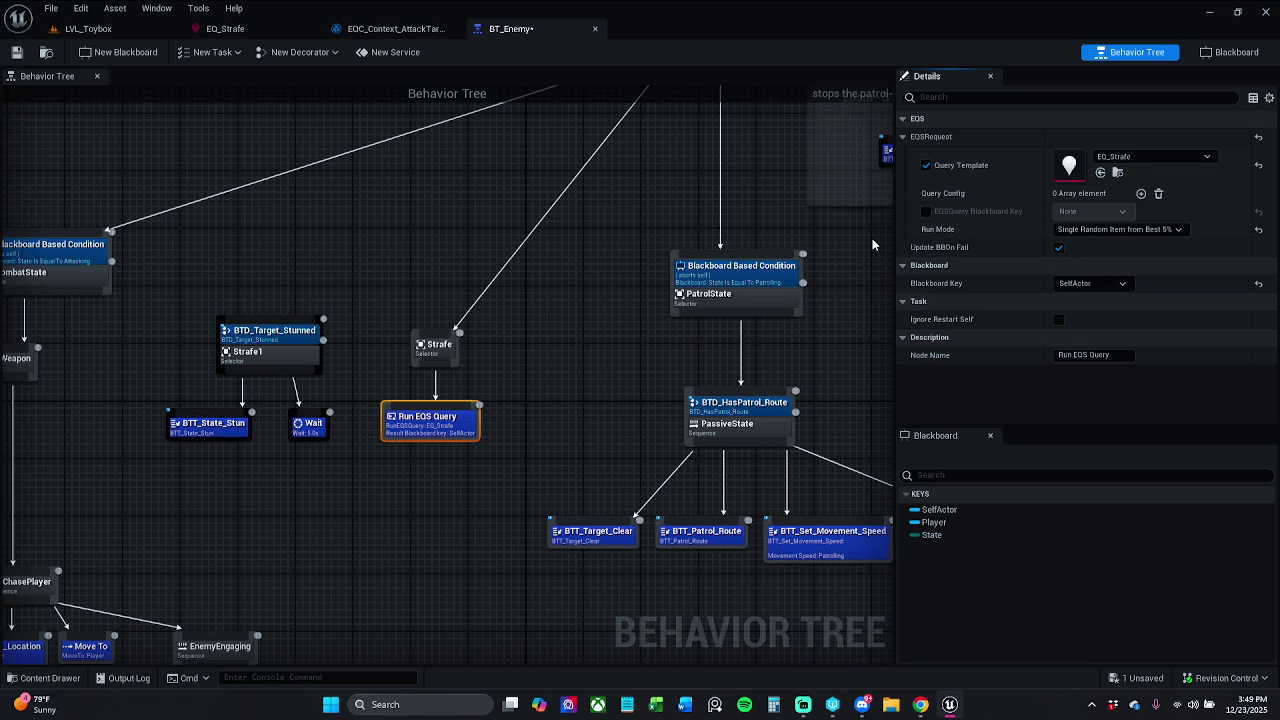
left_click(1120, 229)
left_click(1160, 268)
left_click_drag(863, 251, 774, 252)
left_click(1092, 283)
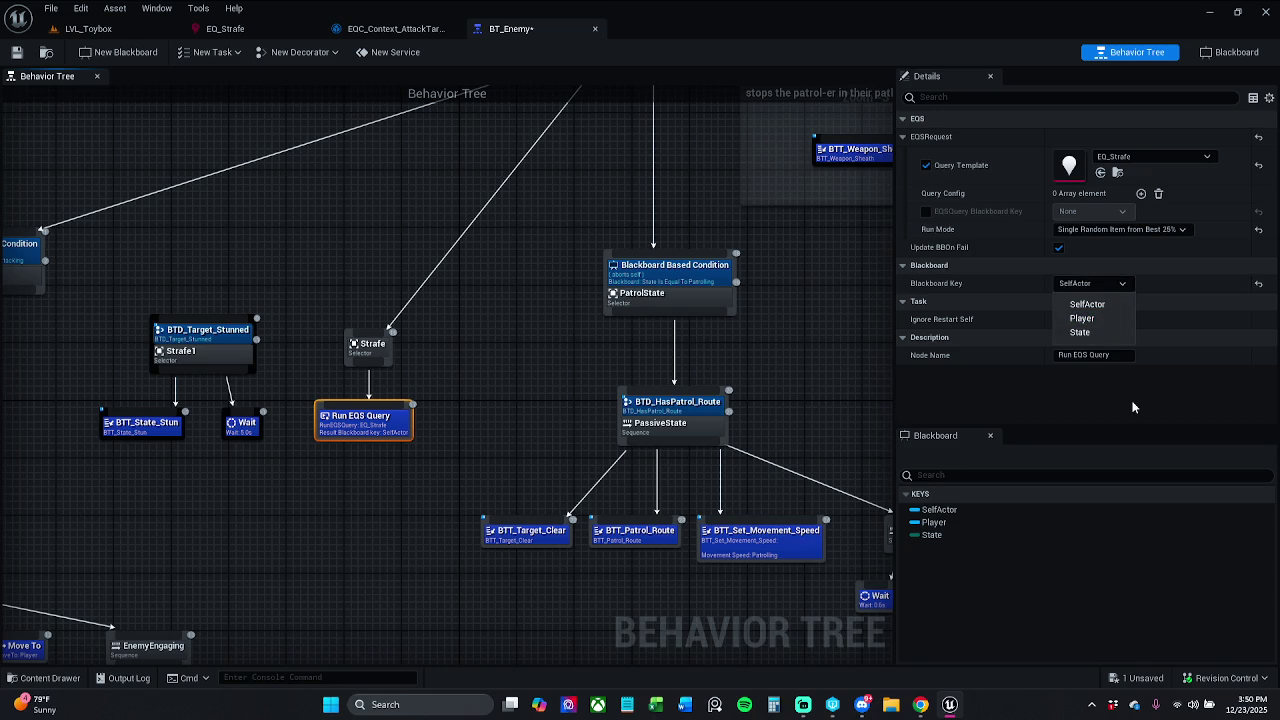
left_click(1110, 281)
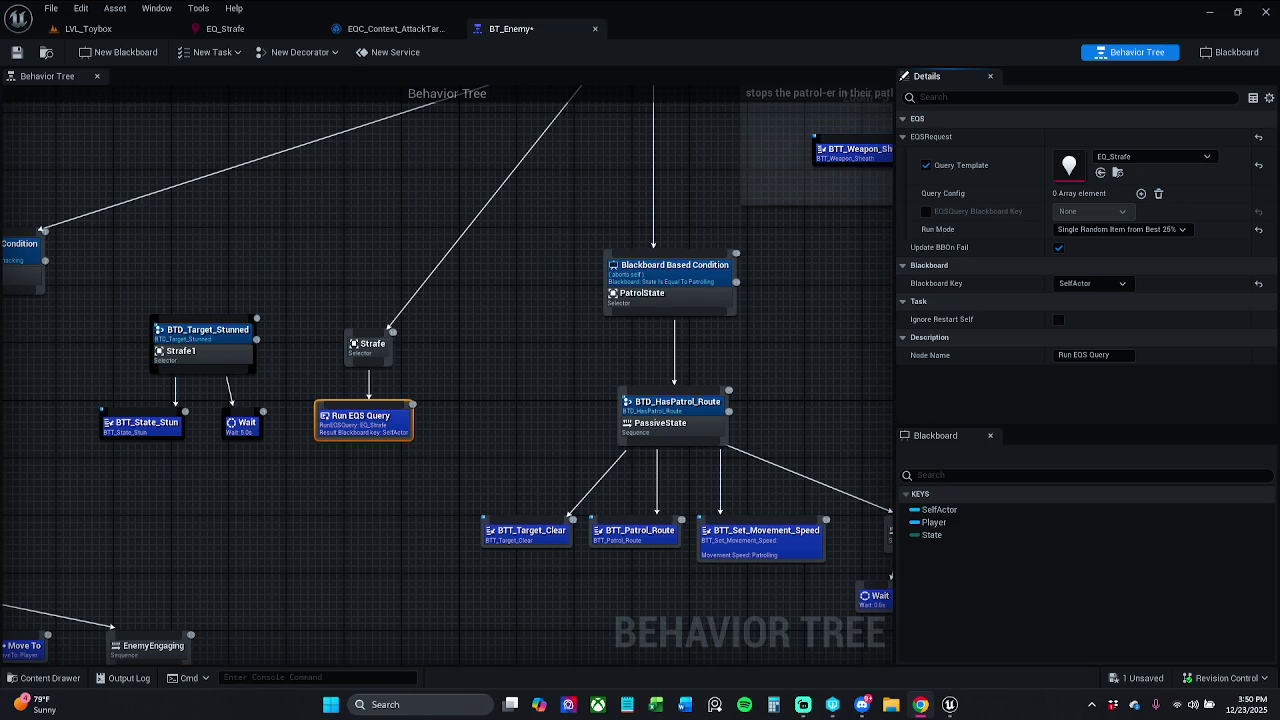
left_click(1096, 283)
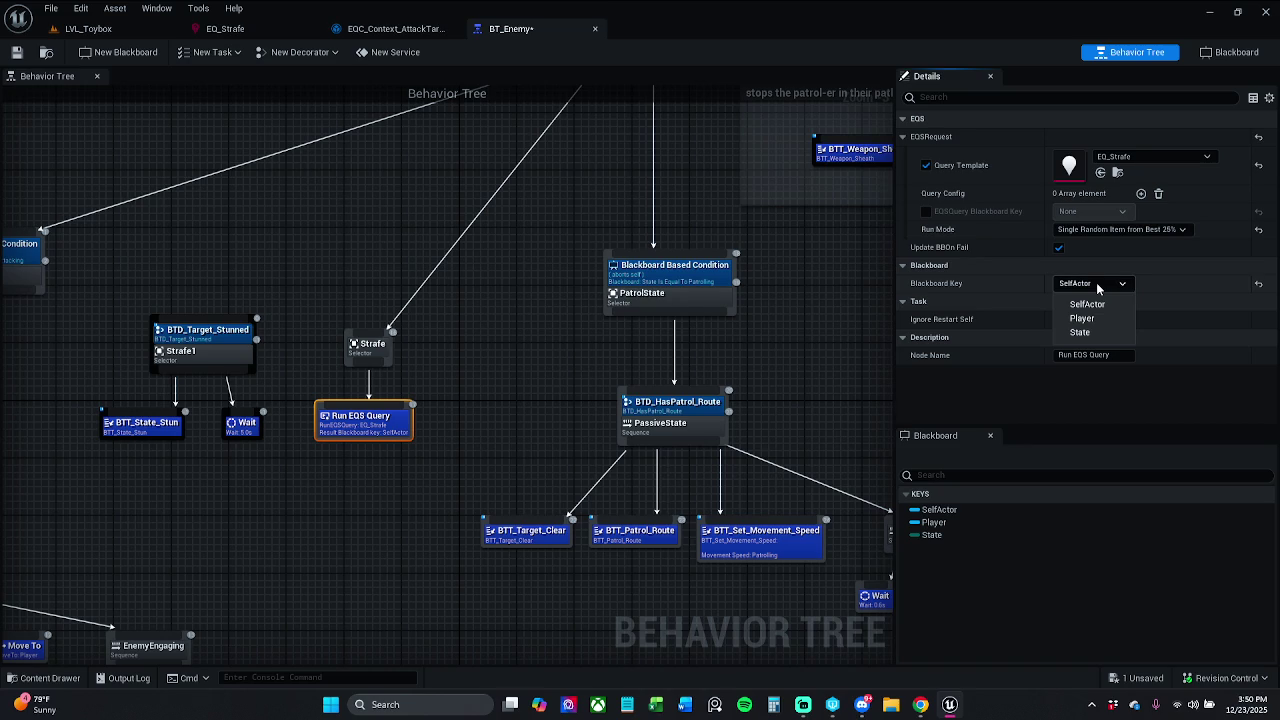
left_click(1096, 282)
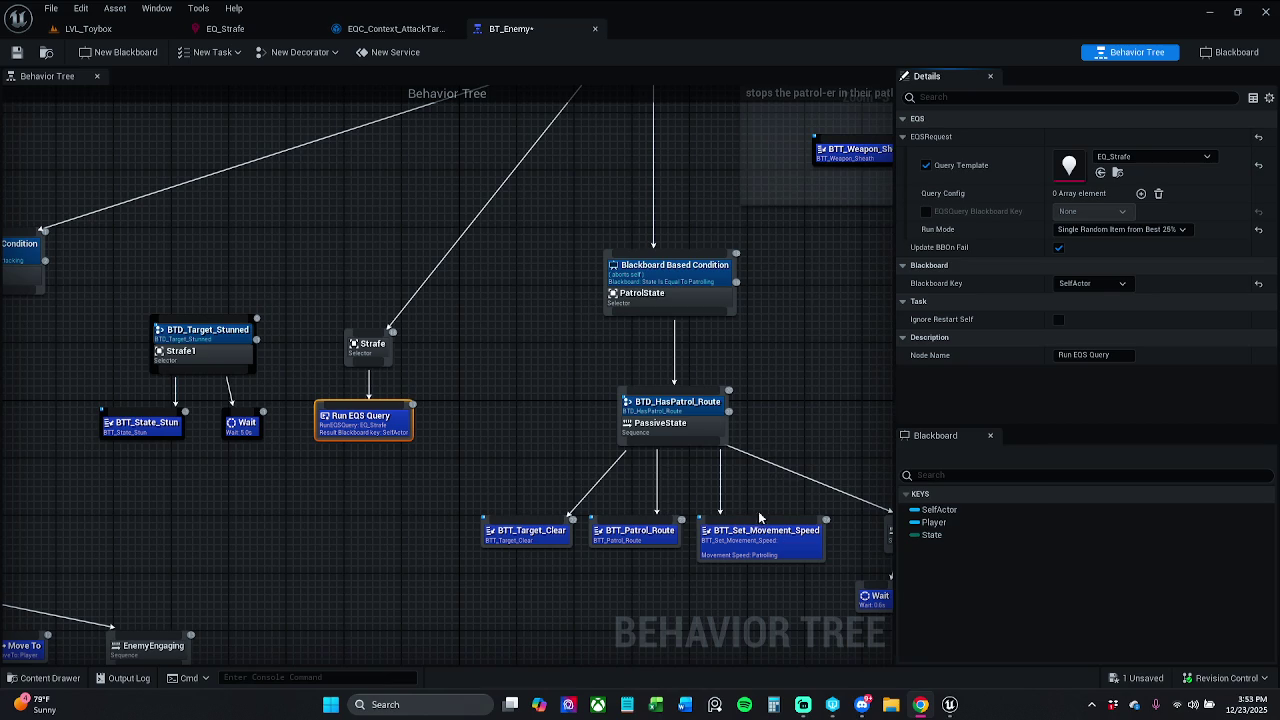
left_click(1095, 285)
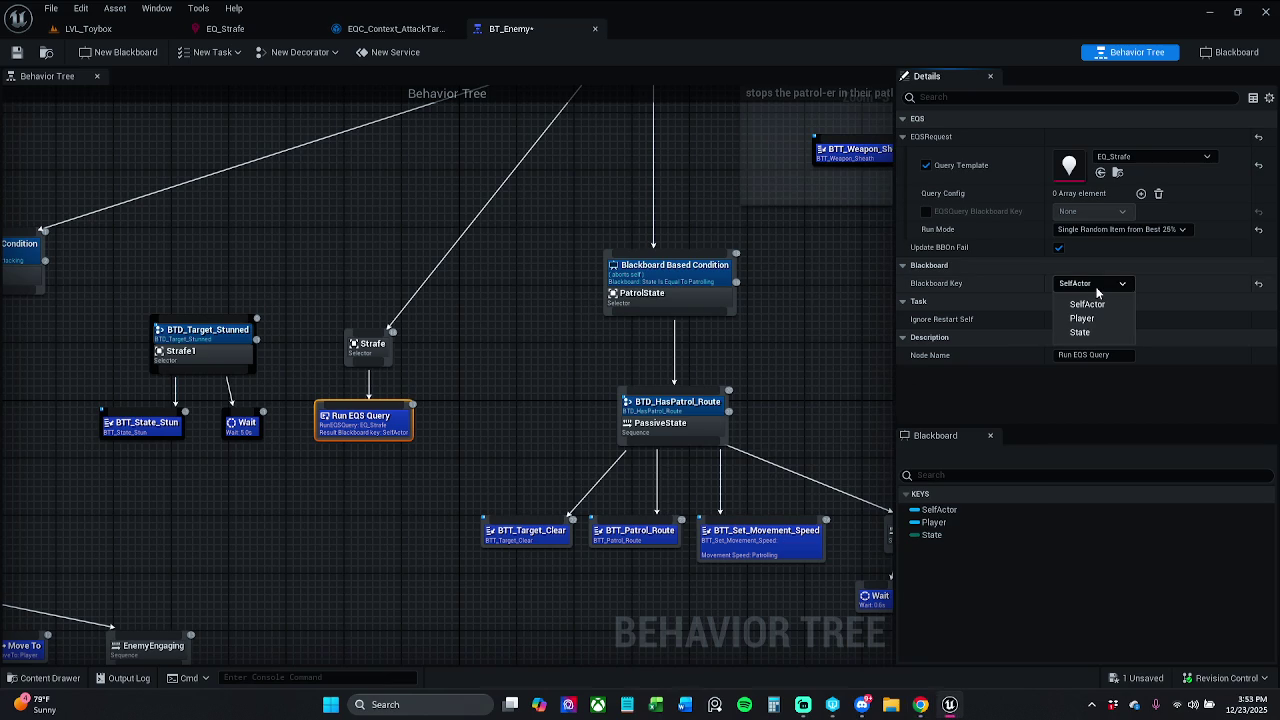
left_click(1097, 287)
left_click(1105, 287)
left_click(1107, 293)
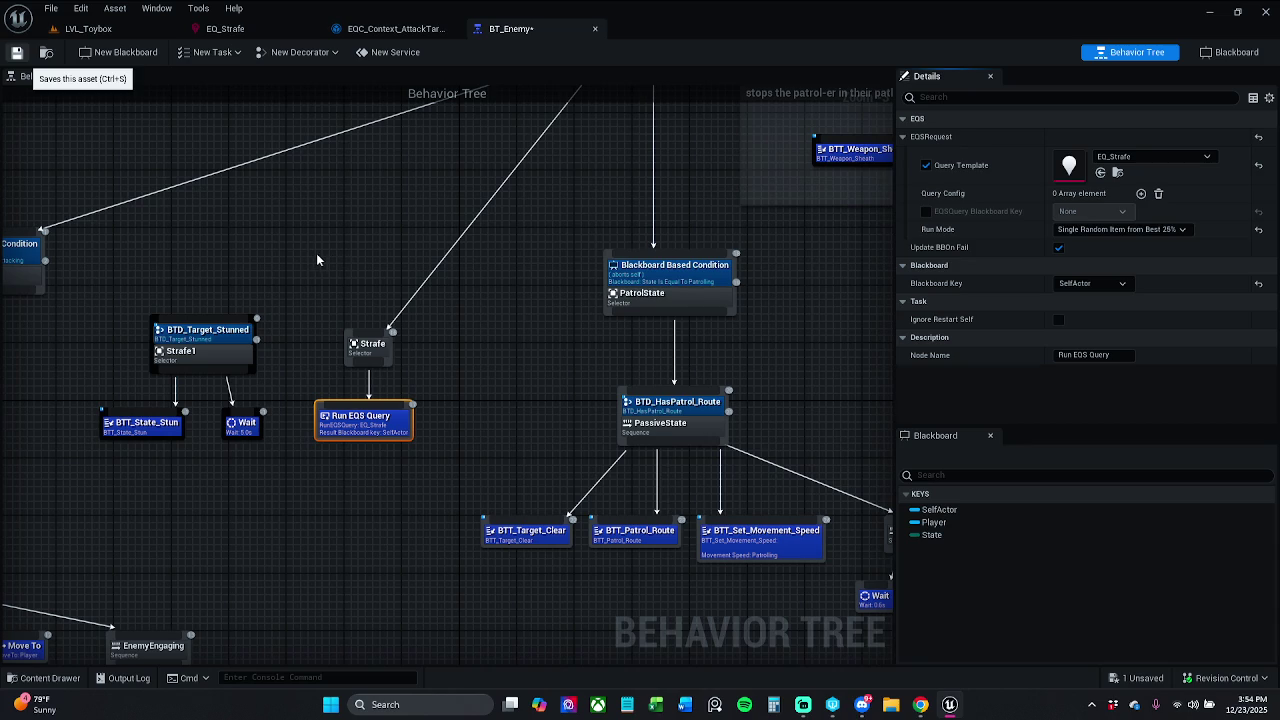
Save BT_Enemy and confirm the Run EQS Query blackboard key remains SelfActor.
key("ctrl+s")
left_click(1116, 265)
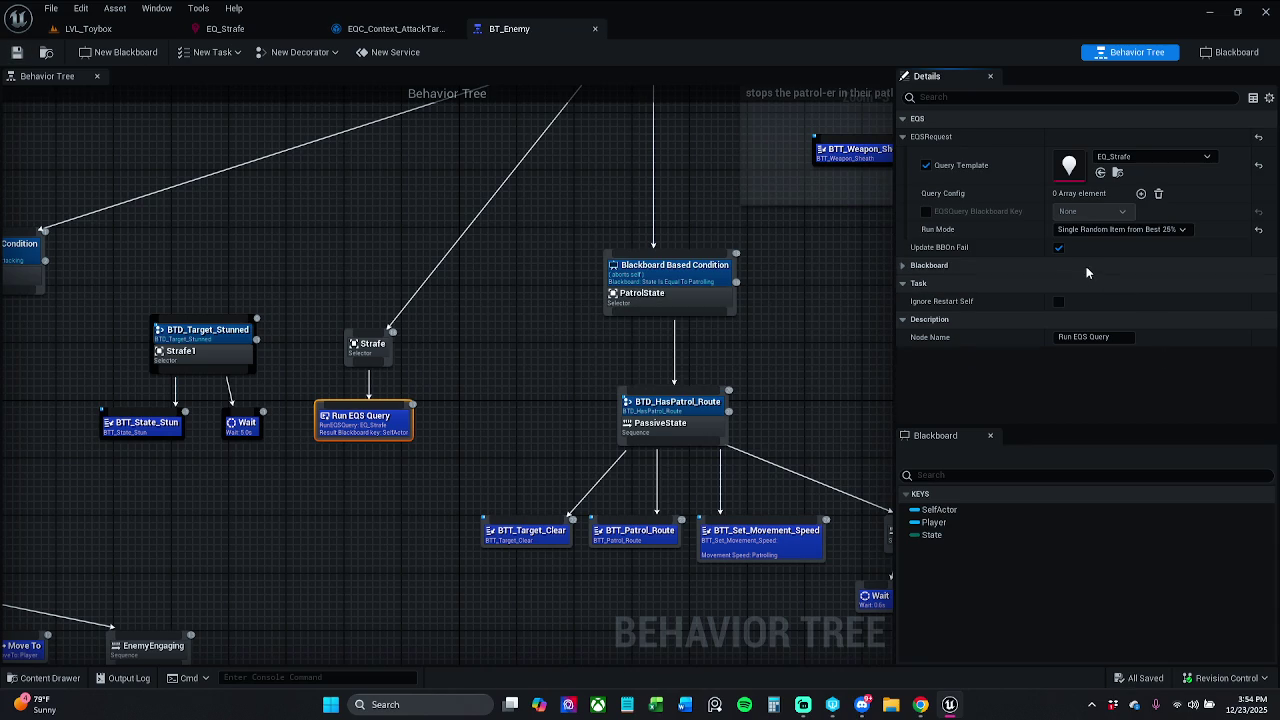
left_click(1088, 270)
left_click(1085, 283)
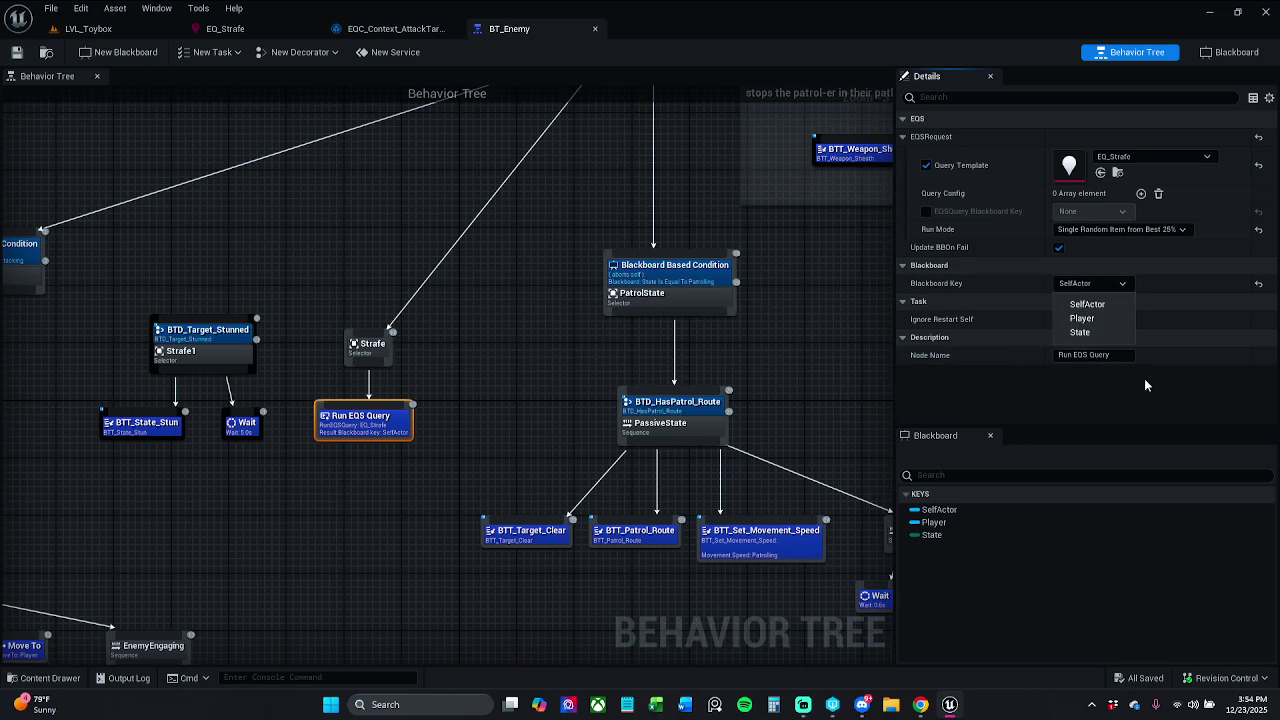
left_click(1146, 385)
Move the Strafe selector and its Run EQS Query child up slightly, then save BT_Enemy.
left_click(409, 364)
left_click_drag(363, 352, 362, 309)
left_click(481, 399)
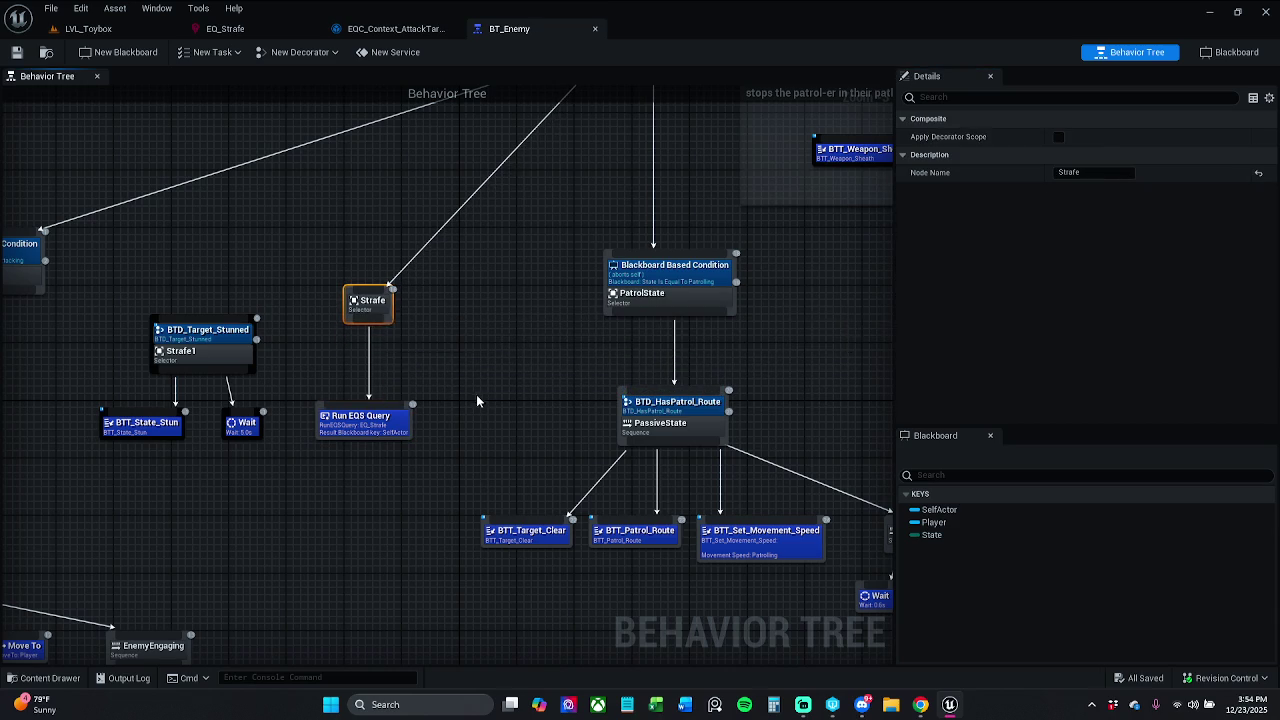
left_click_drag(375, 417, 375, 382)
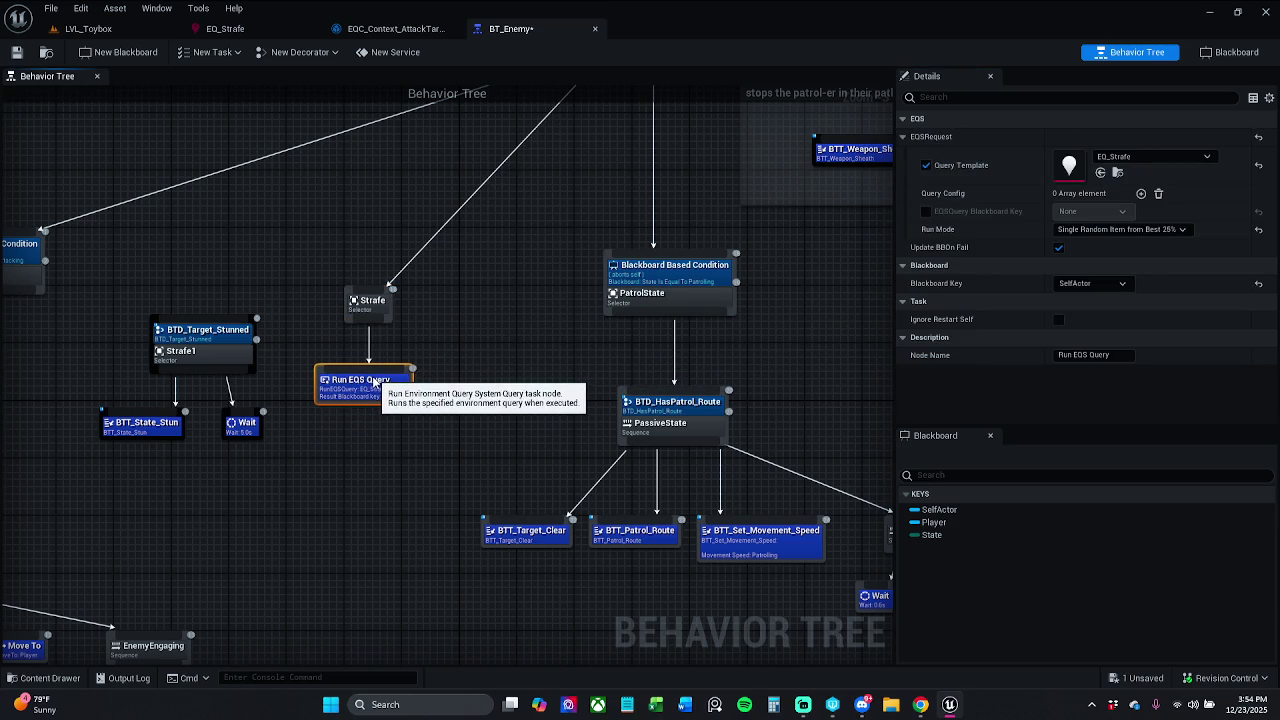
left_click(466, 370)
left_click_drag(402, 396, 402, 388)
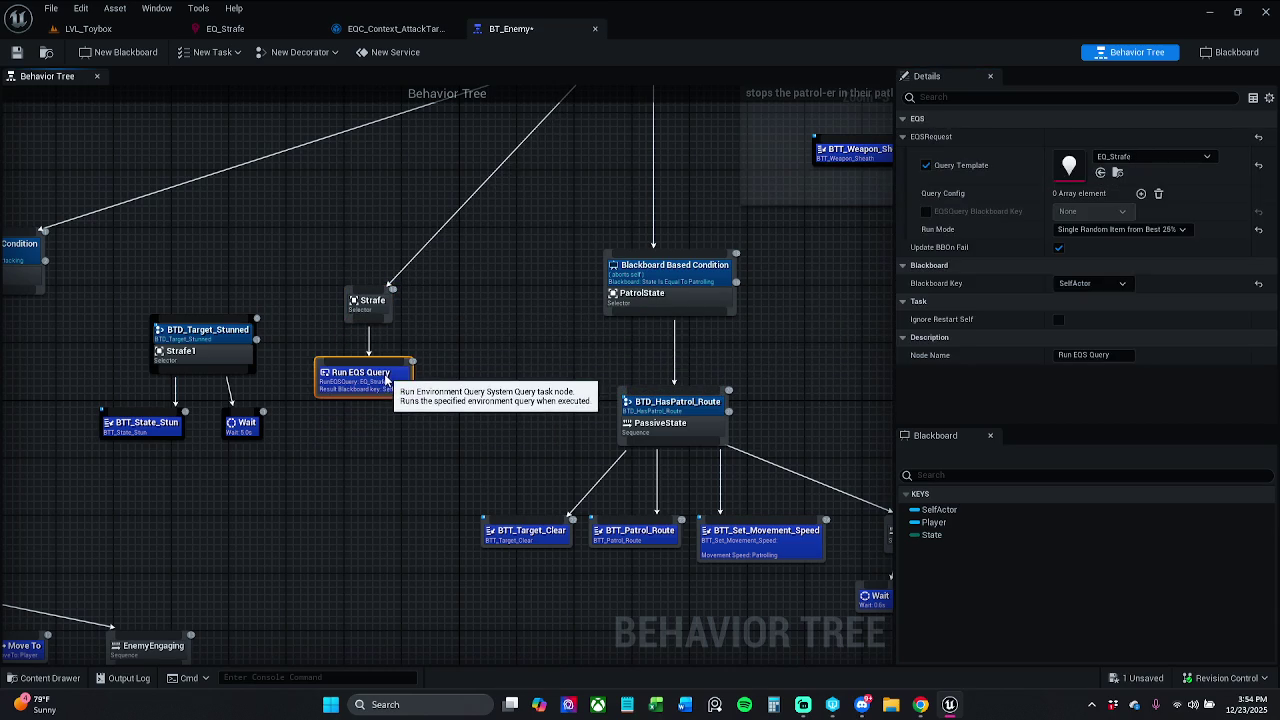
left_click(370, 352)
left_click(16, 52)
Bring up the EQC_Context_AttackTarget Provide Single Actor graph and centre it in view.
left_click(410, 29)
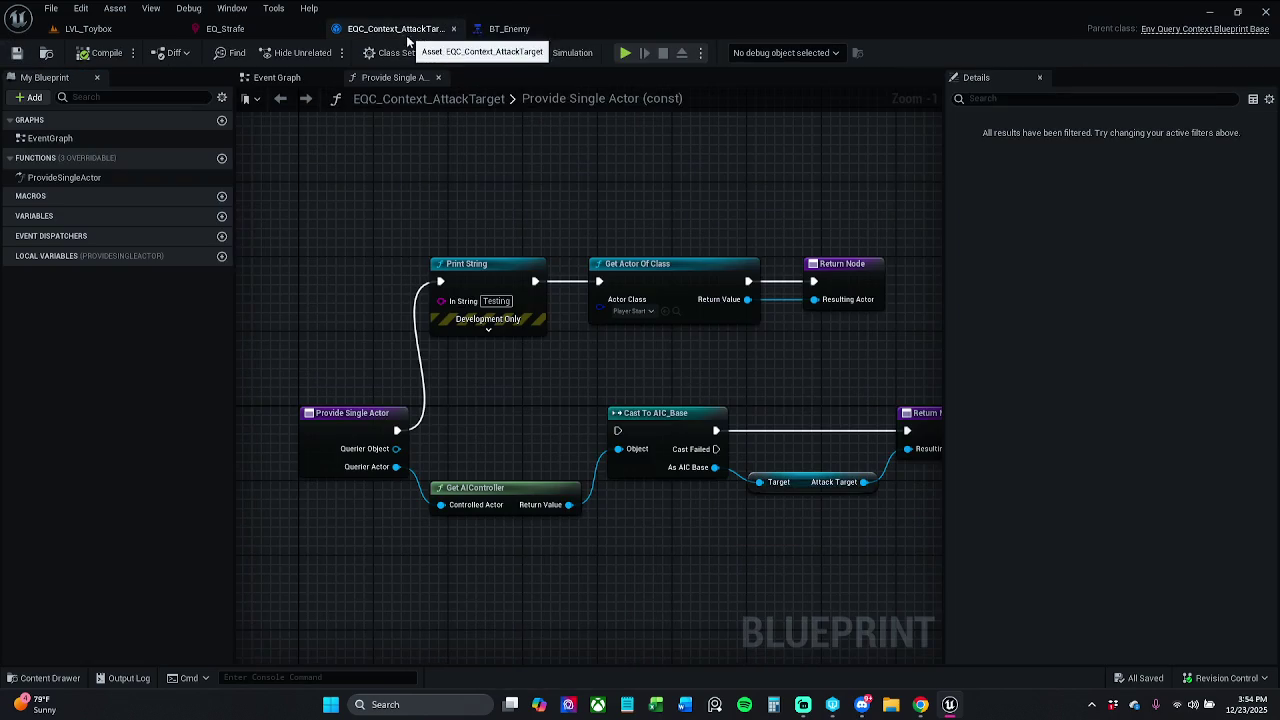
left_click_drag(800, 335, 708, 308)
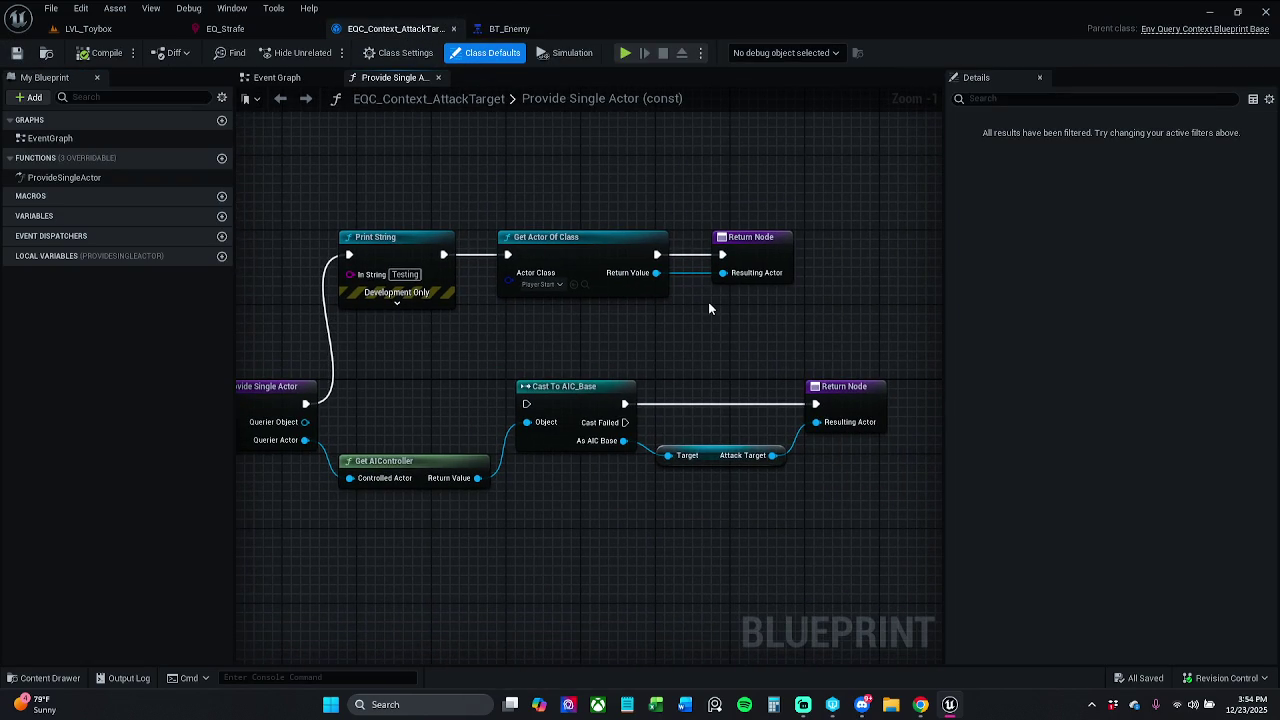
key("alt+Tab")
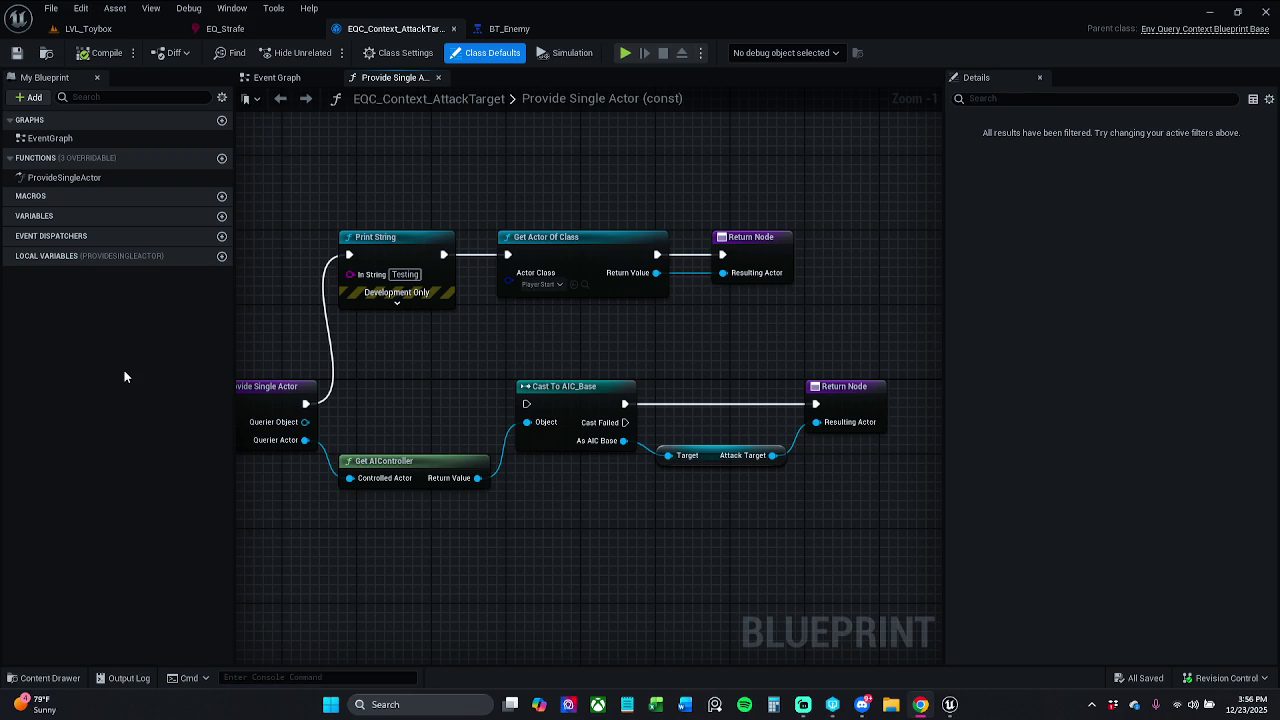
left_click_drag(604, 339, 665, 336)
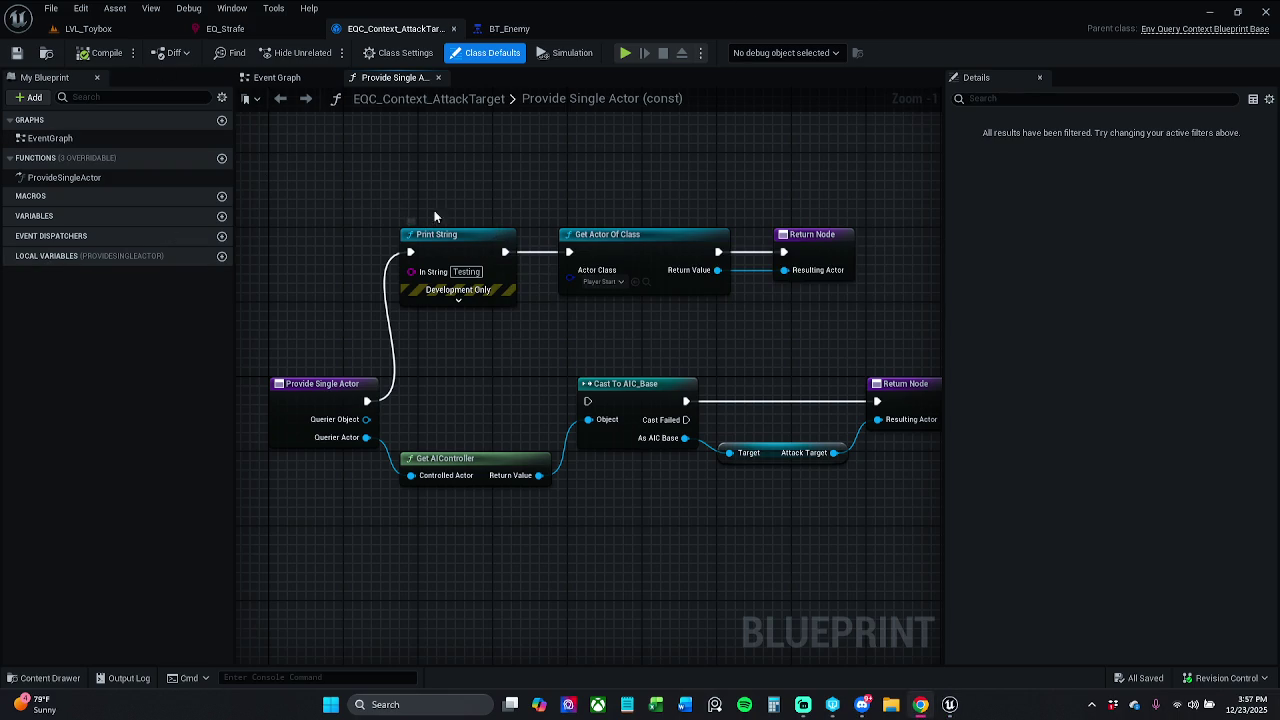
left_click(528, 29)
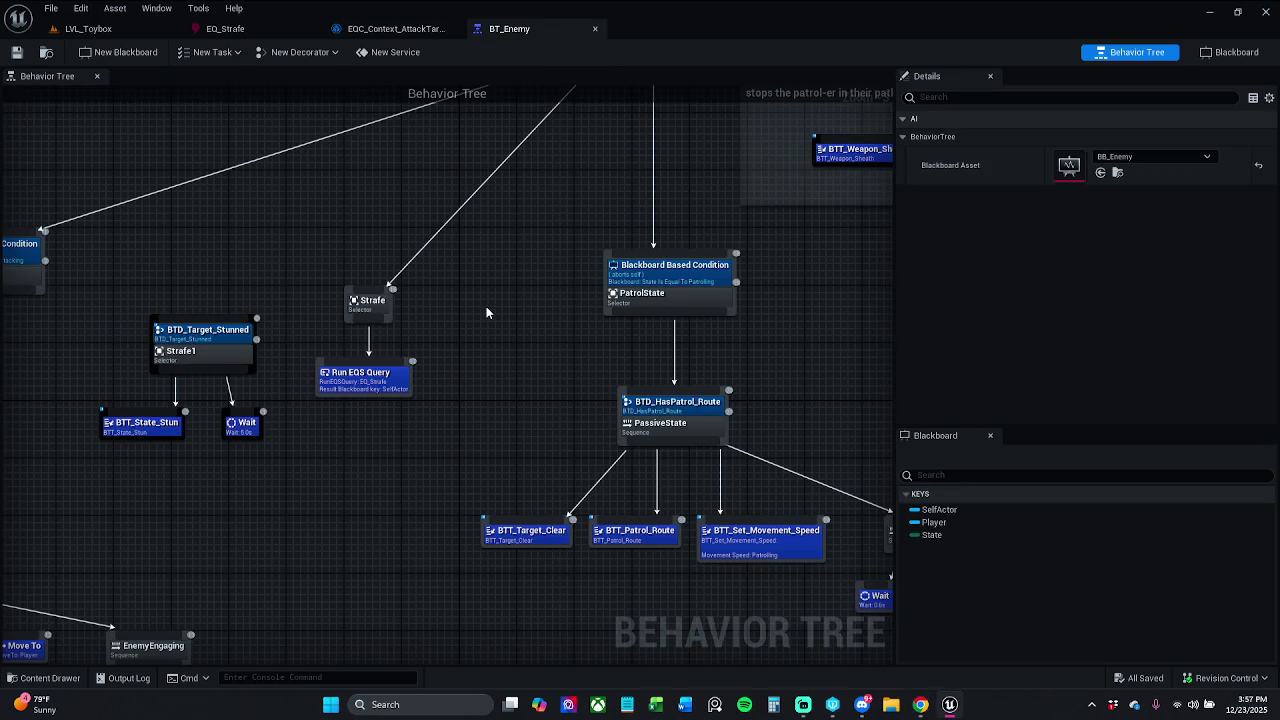
Verify the Run EQS Query task keeps SelfActor as its blackboard key and save BT_Enemy.
left_click(390, 370)
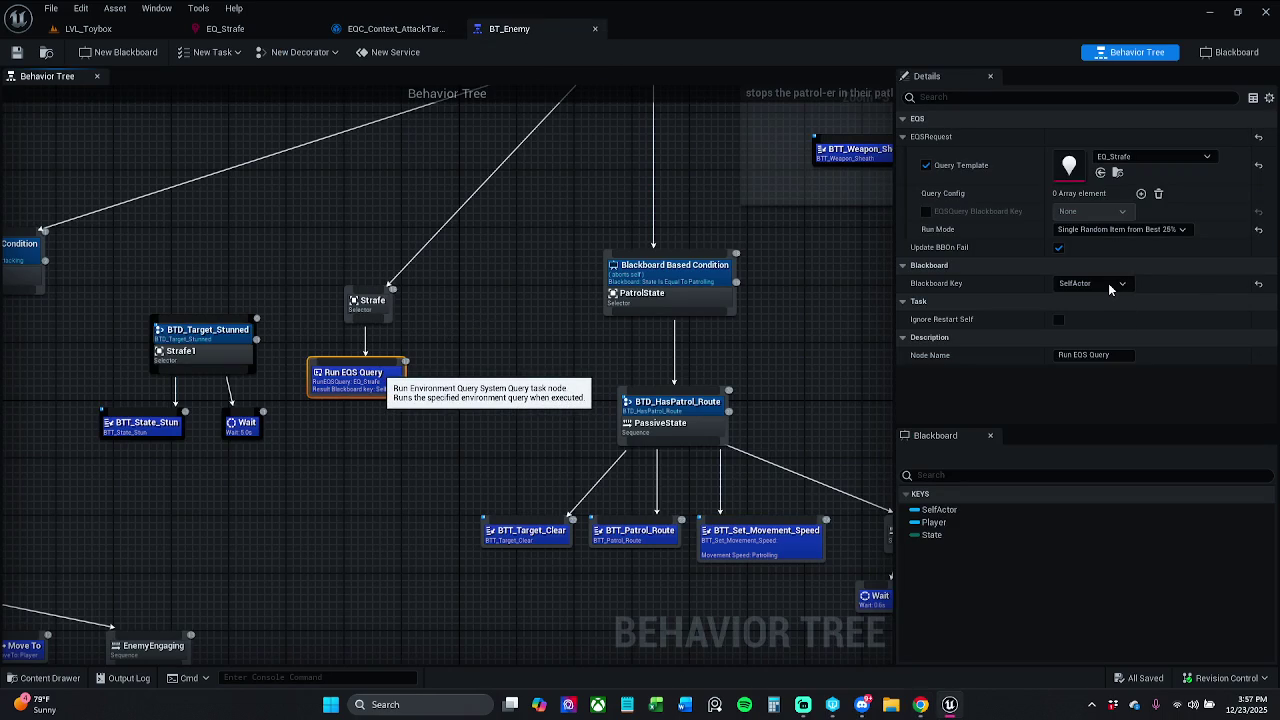
key("ctrl+z")
left_click(904, 139)
left_click(904, 139)
left_click(904, 138)
left_click(904, 137)
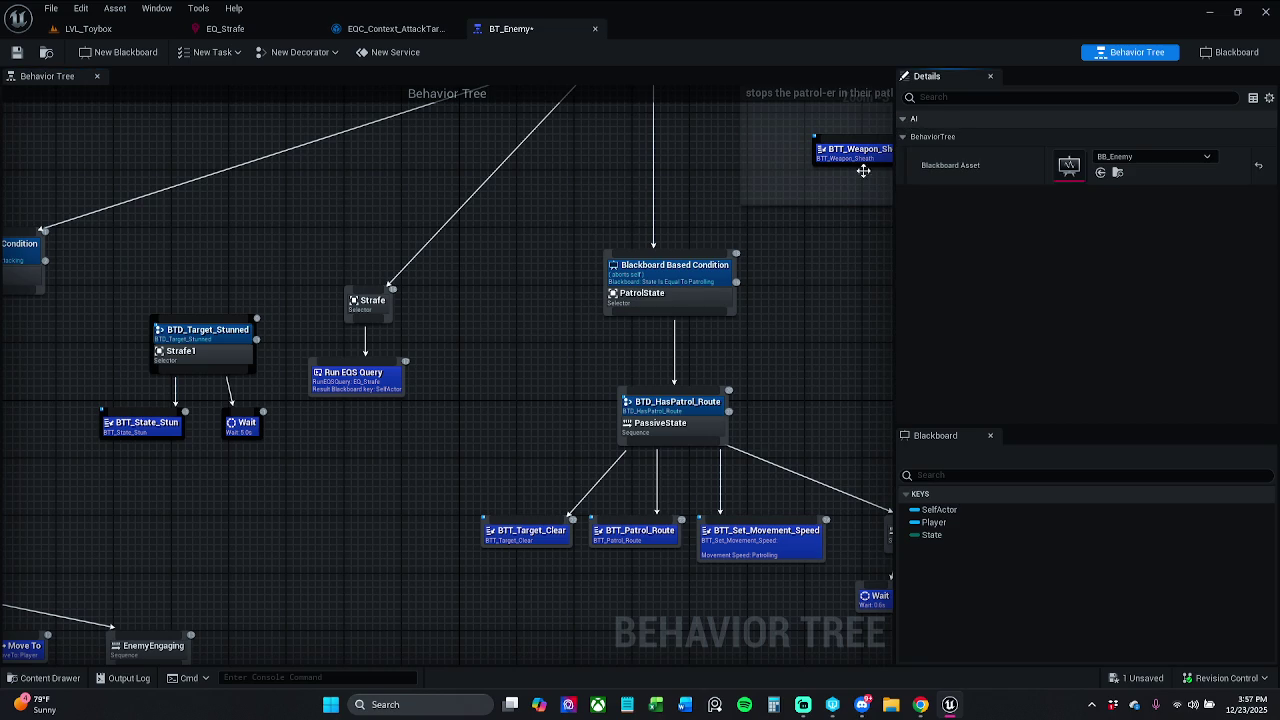
left_click(355, 370)
left_click(1077, 284)
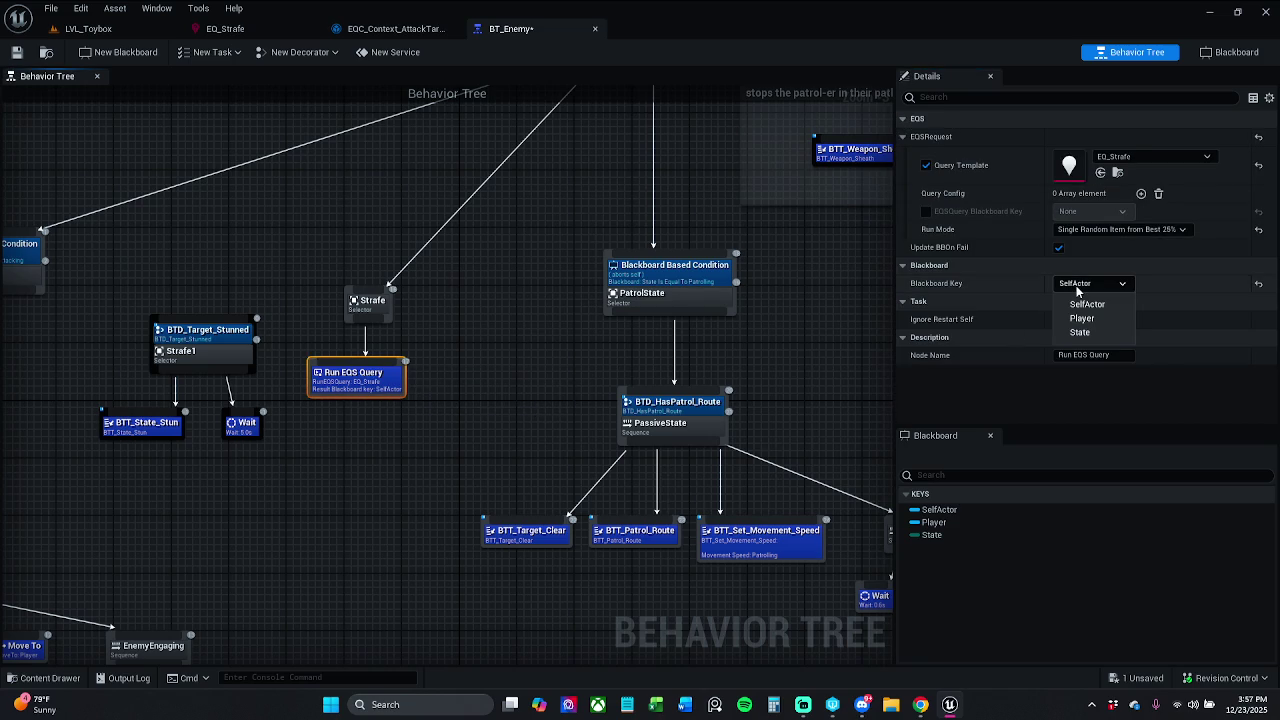
left_click(1087, 304)
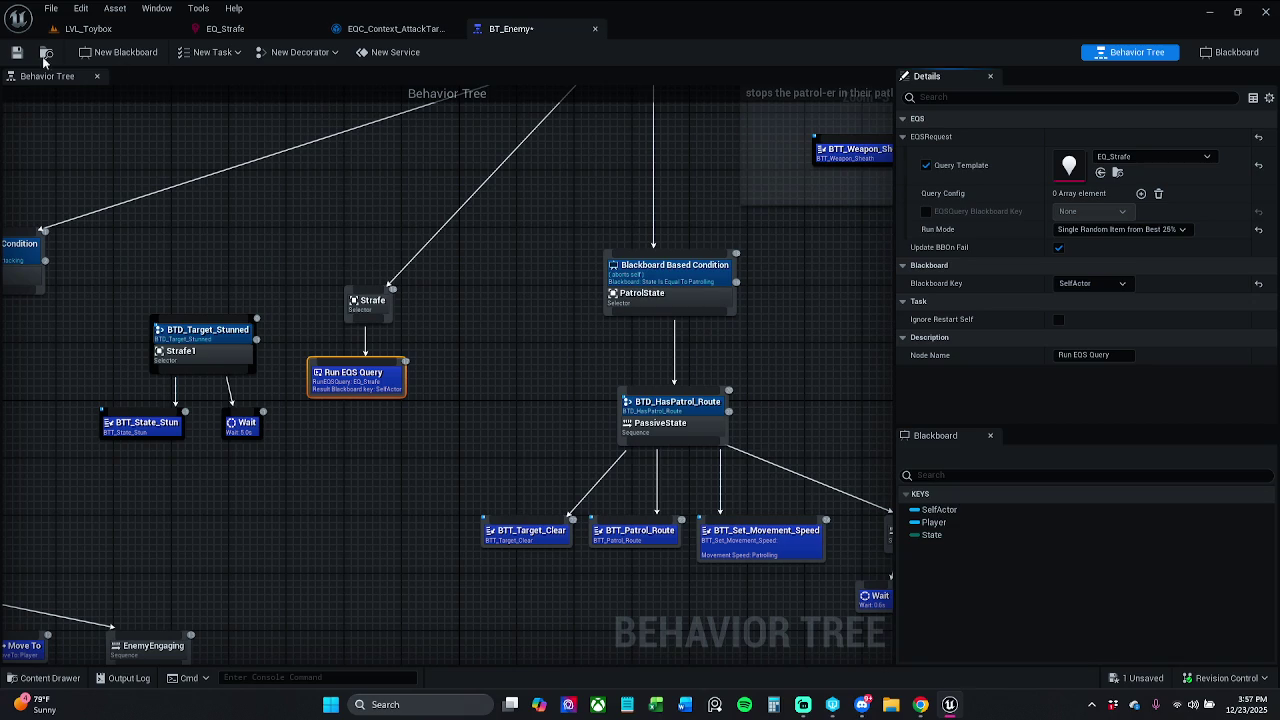
key("ctrl+s")
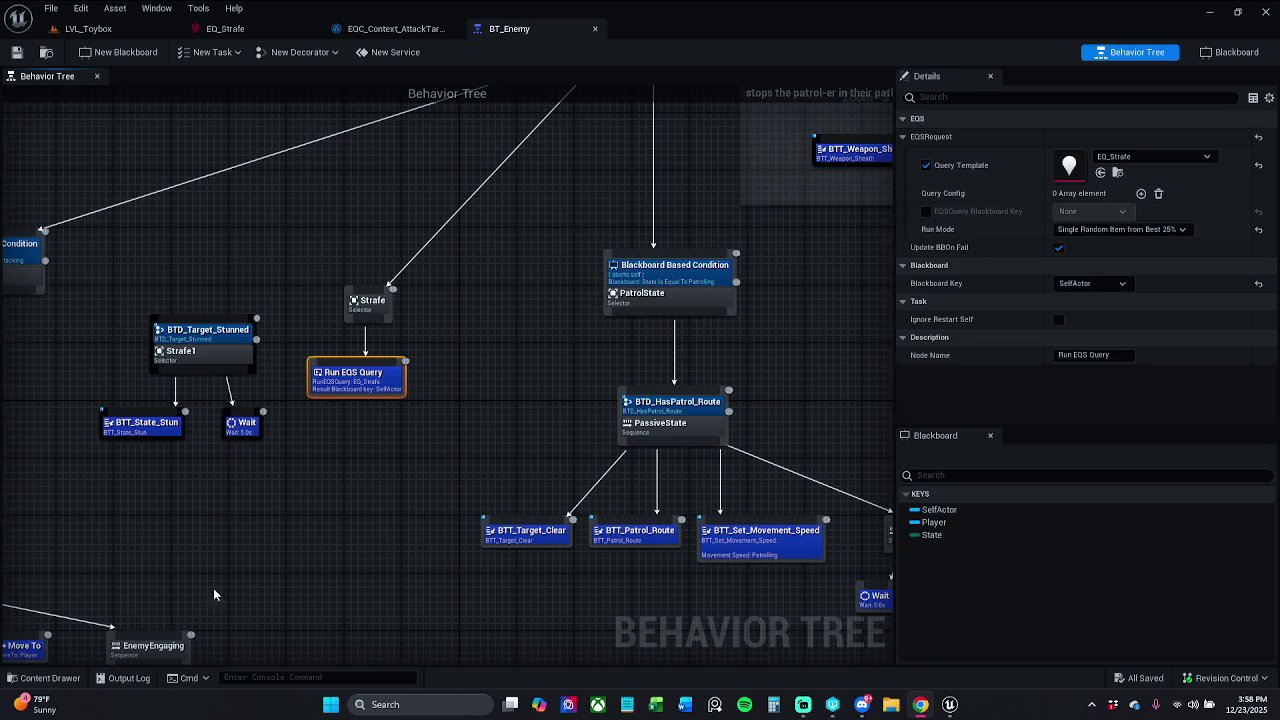
left_click(249, 520)
Shift the Strafe1 branch and the Strafe/Run EQS Query pair left, then save BT_Enemy.
left_click_drag(262, 452, 150, 314)
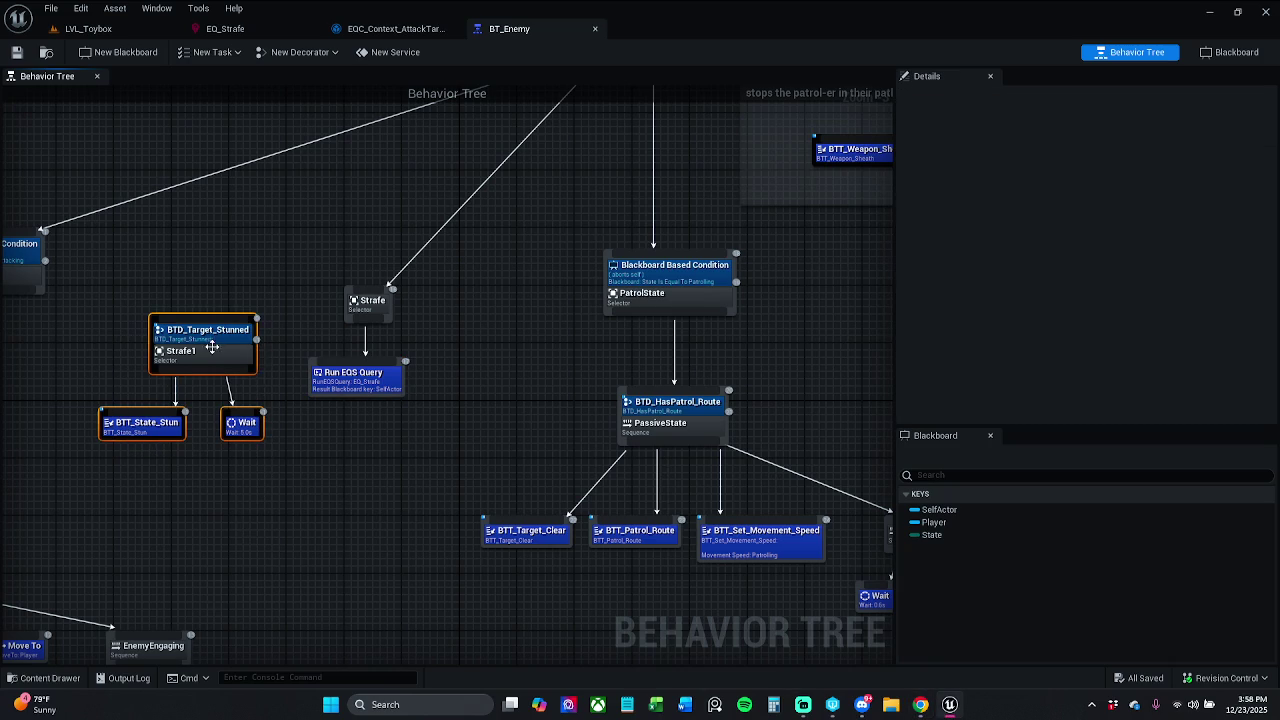
left_click_drag(232, 358, 147, 358)
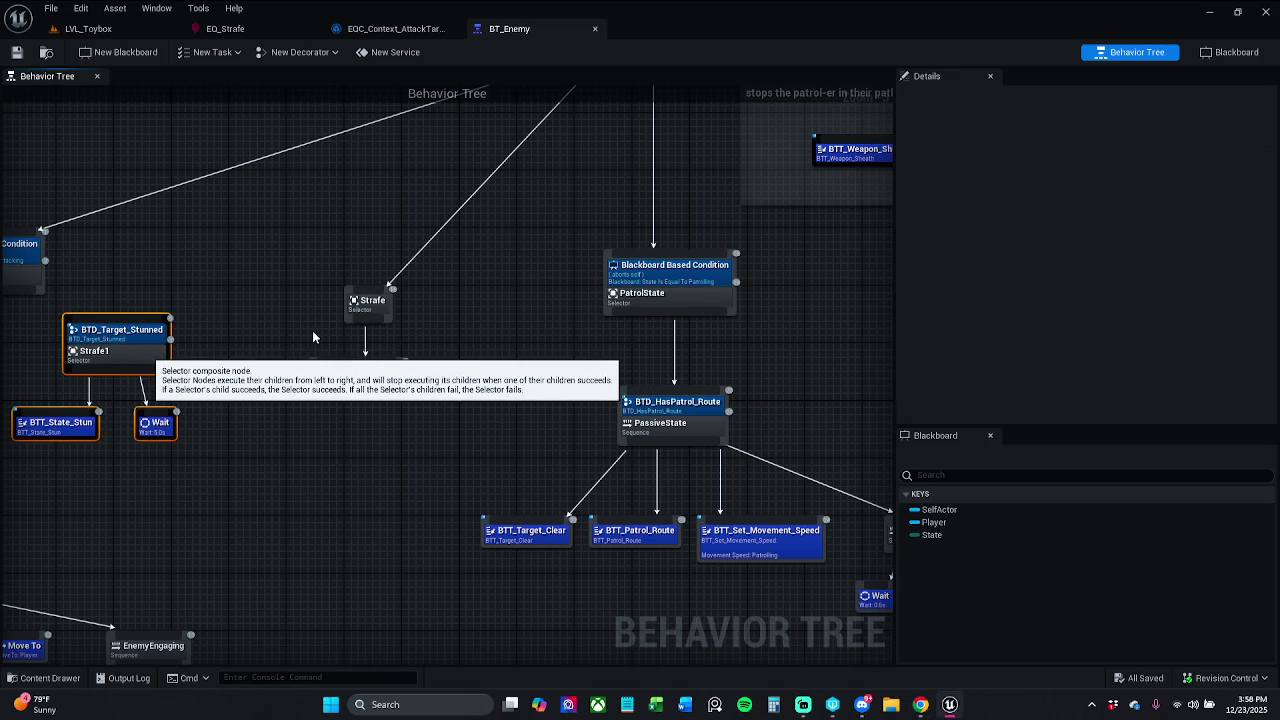
mouse_move(302, 307)
left_mouse_down()
mouse_move(417, 415)
mouse_move(378, 390)
left_mouse_up()
left_click(370, 372)
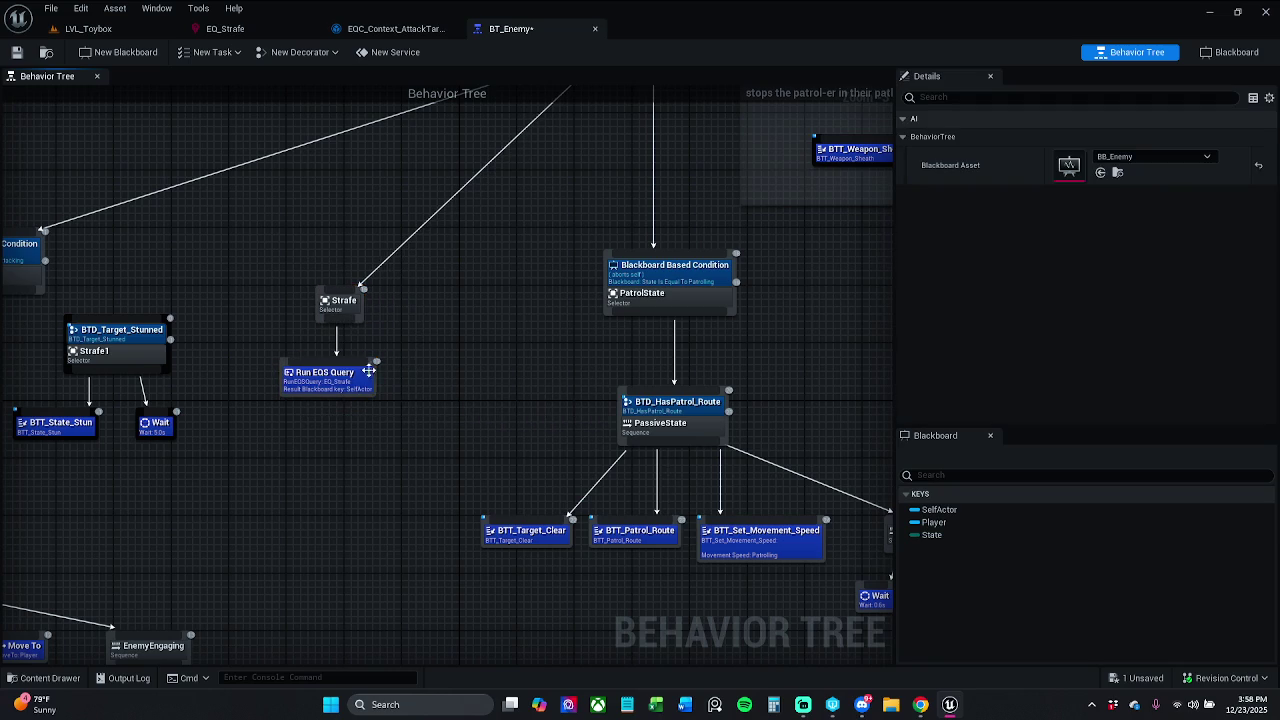
mouse_move(409, 397)
left_mouse_down()
mouse_move(325, 307)
mouse_move(336, 307)
left_mouse_up()
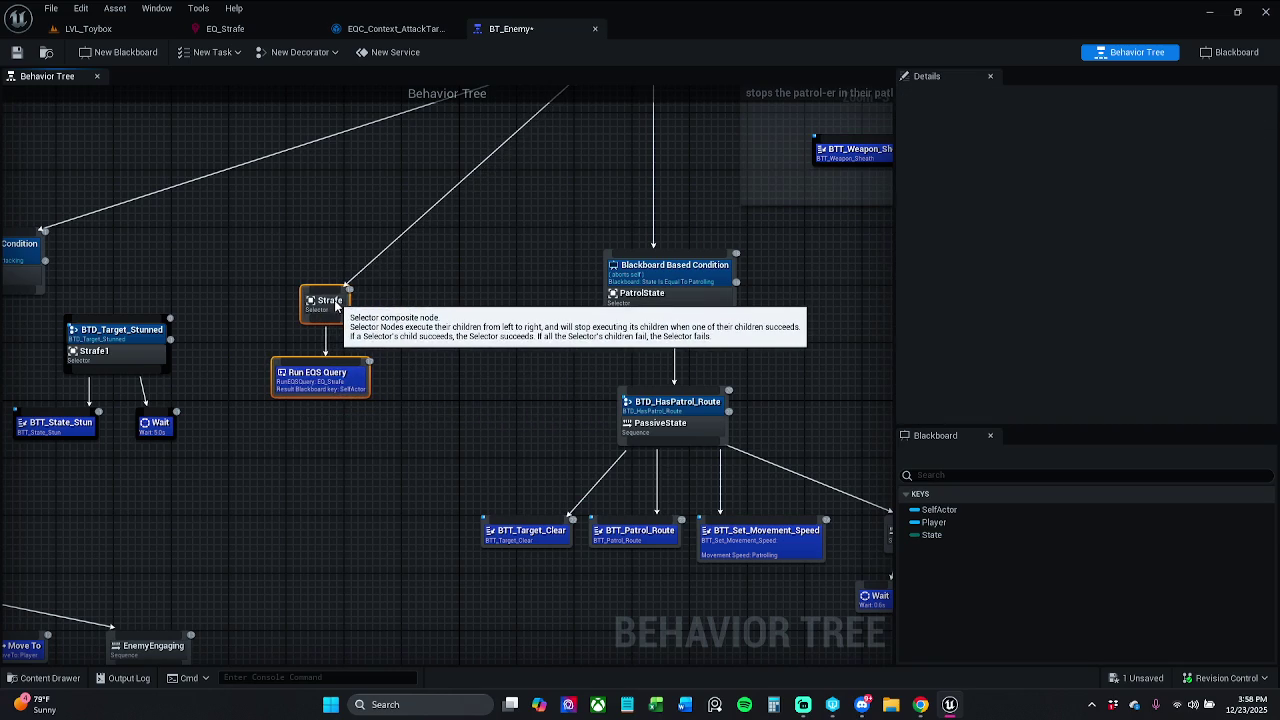
left_click(404, 300)
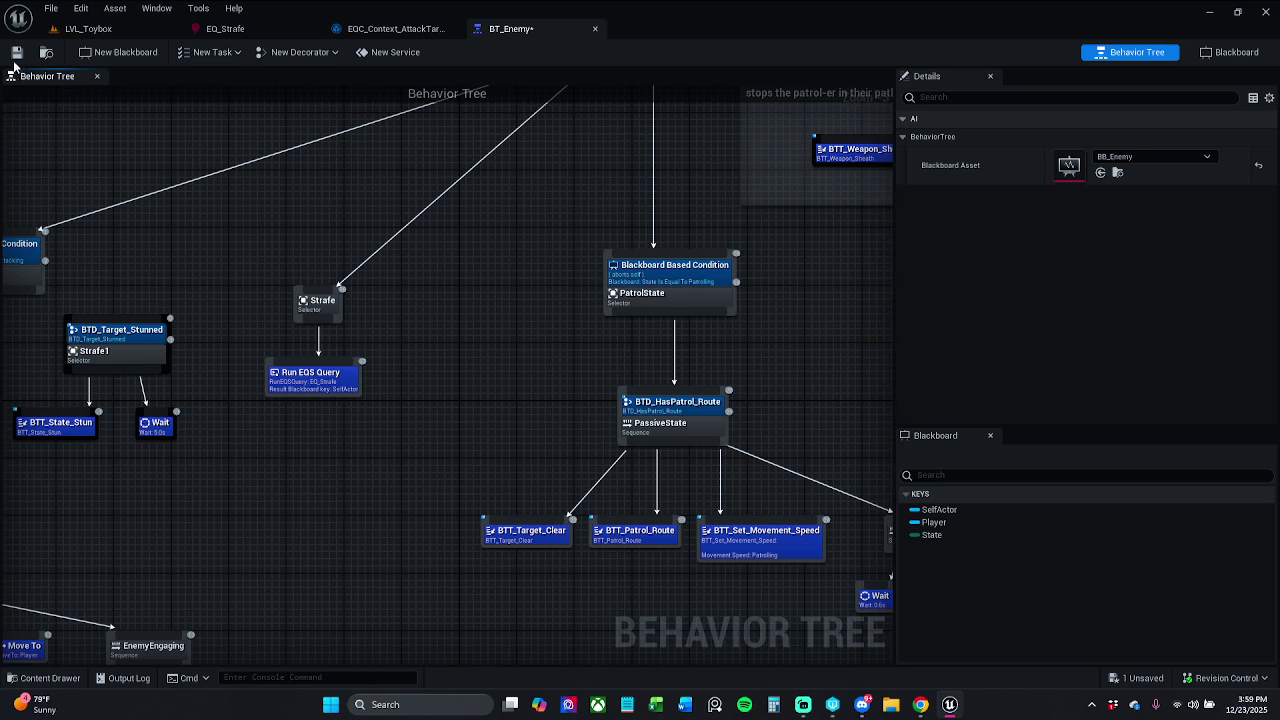
key("ctrl+s")
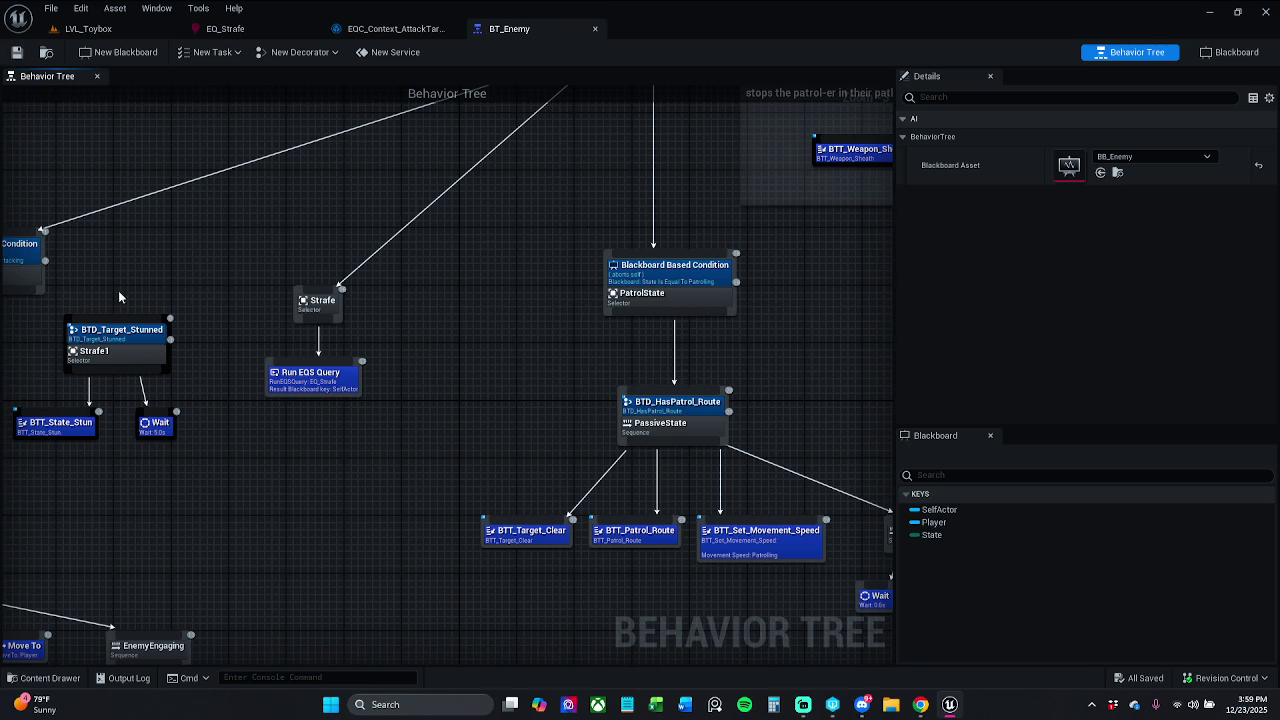
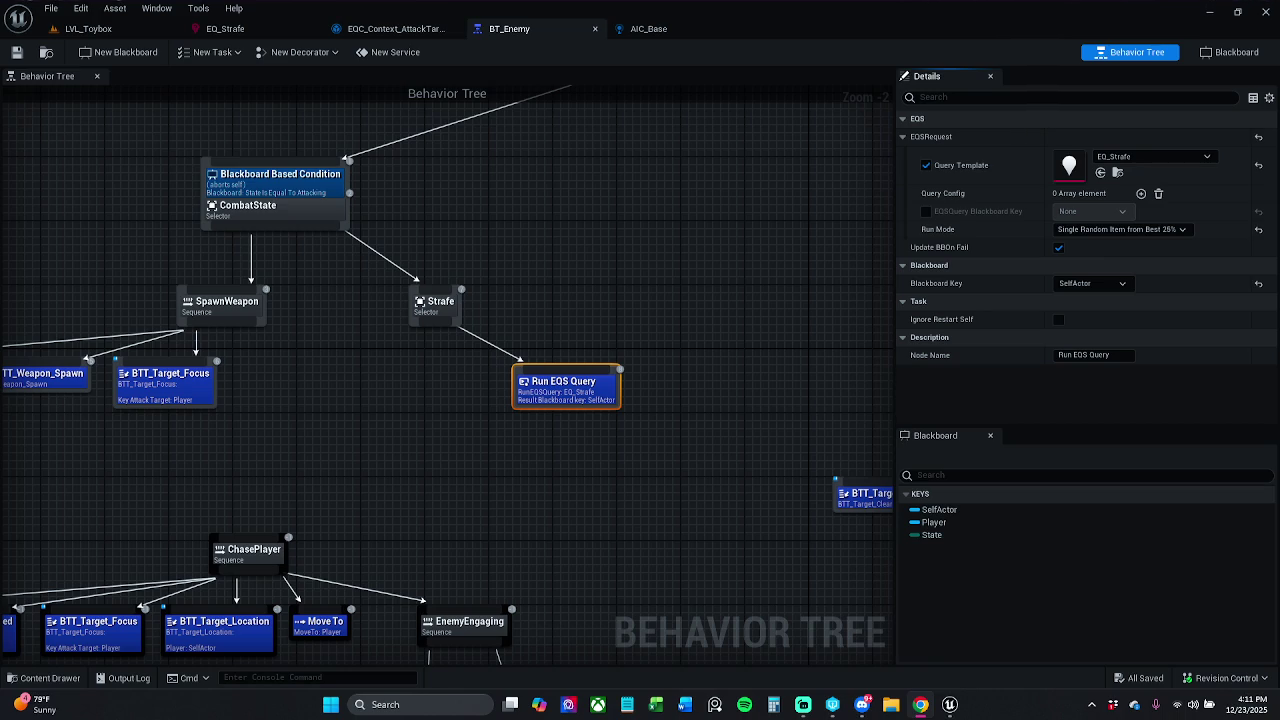
Place Run EQS Query first under Strafe and add a Move To task as its next child.
left_click(480, 297)
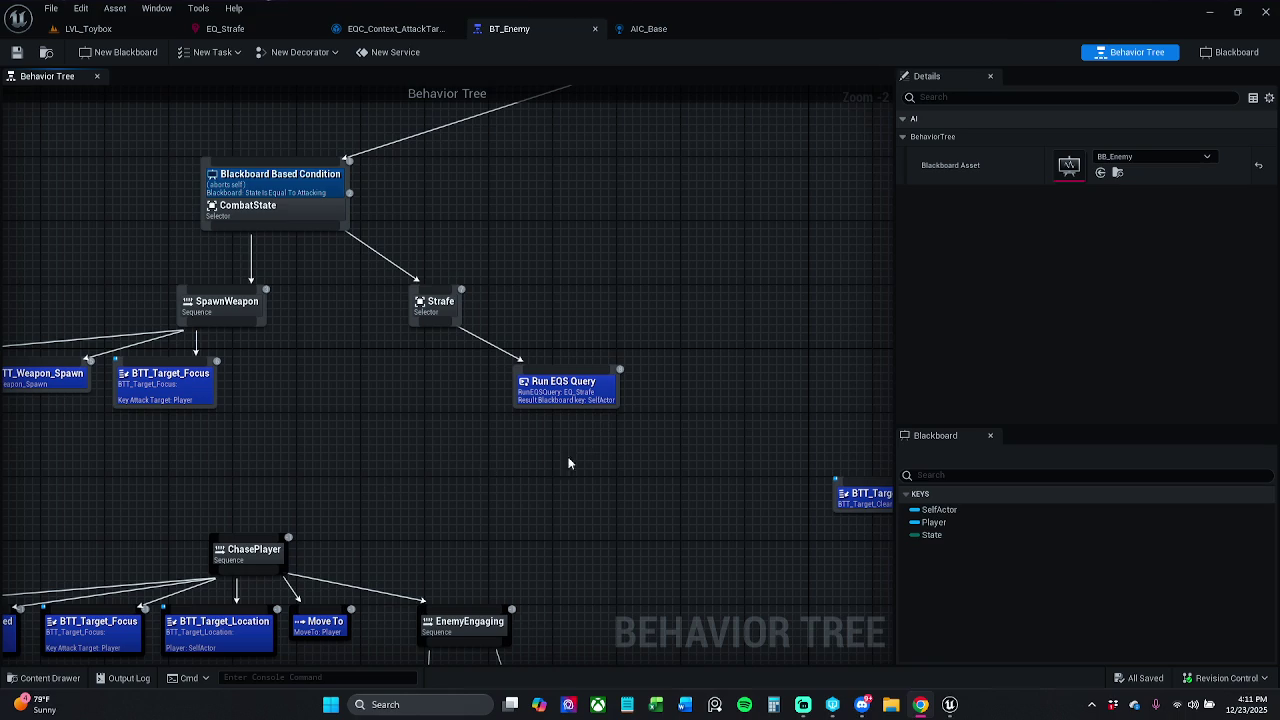
left_click_drag(591, 394, 423, 386)
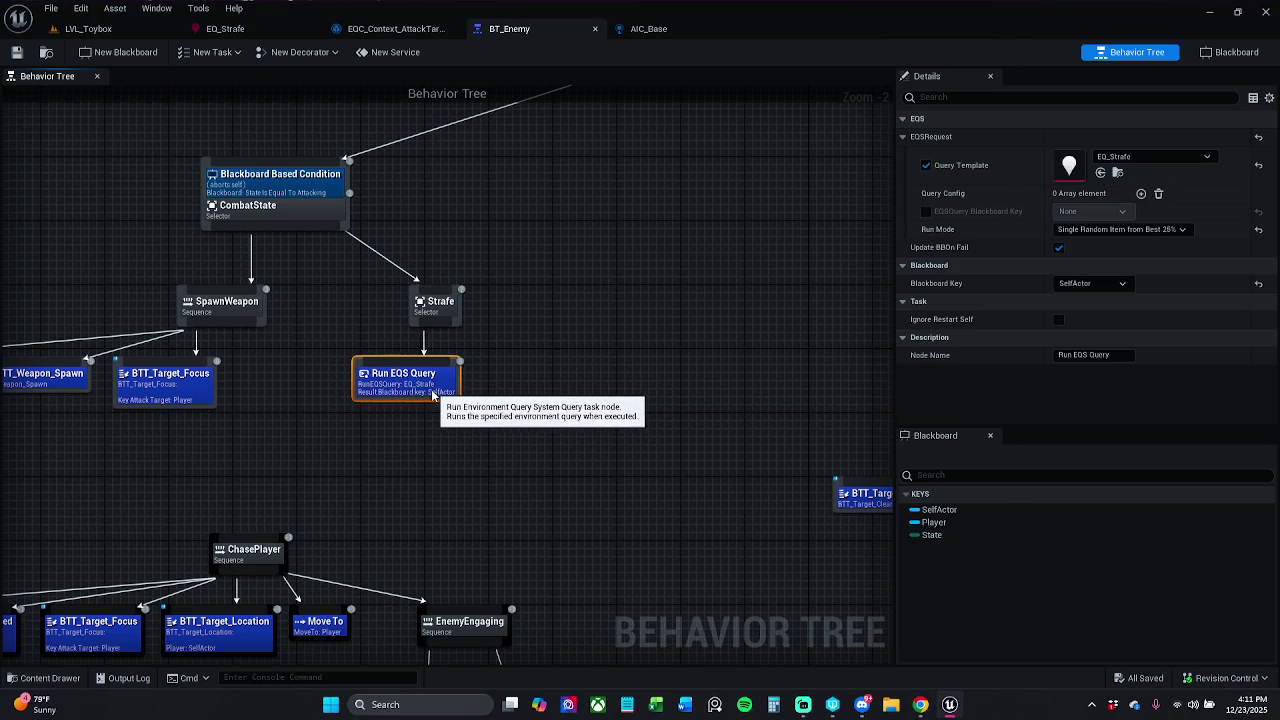
left_click(593, 352)
left_click_drag(450, 330, 492, 368)
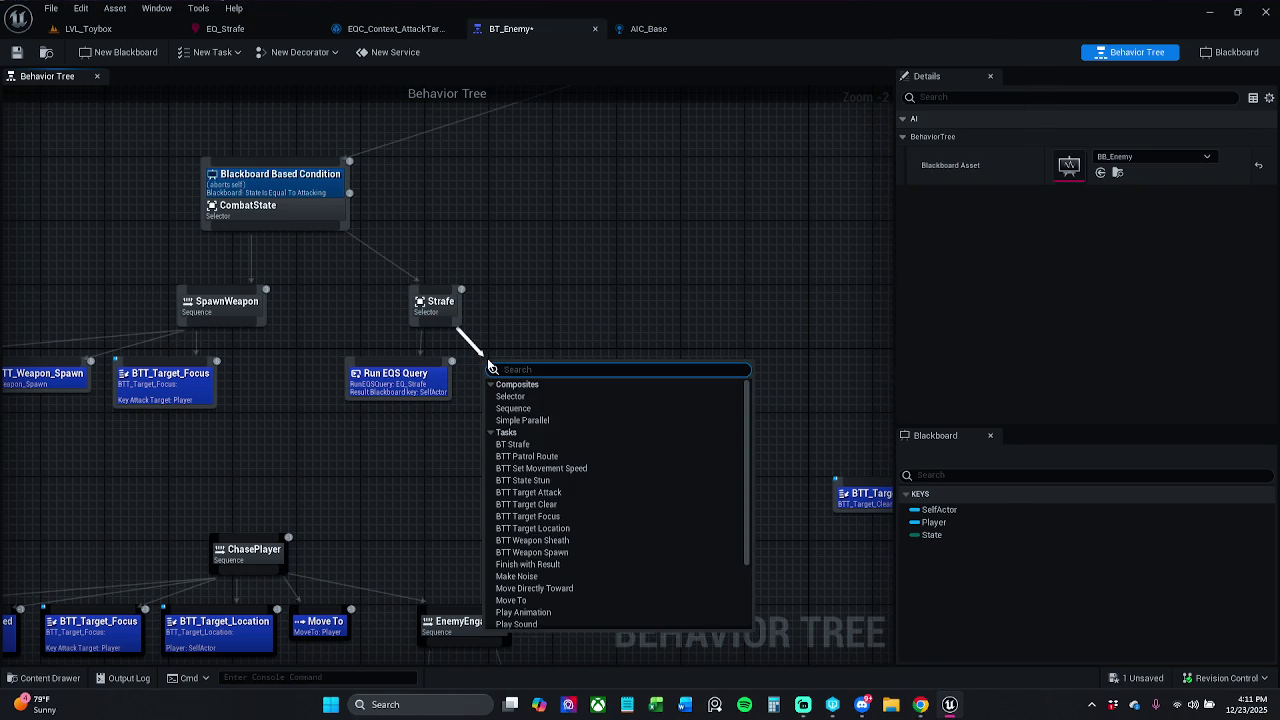
type("mo")
type("to")
key("Return")
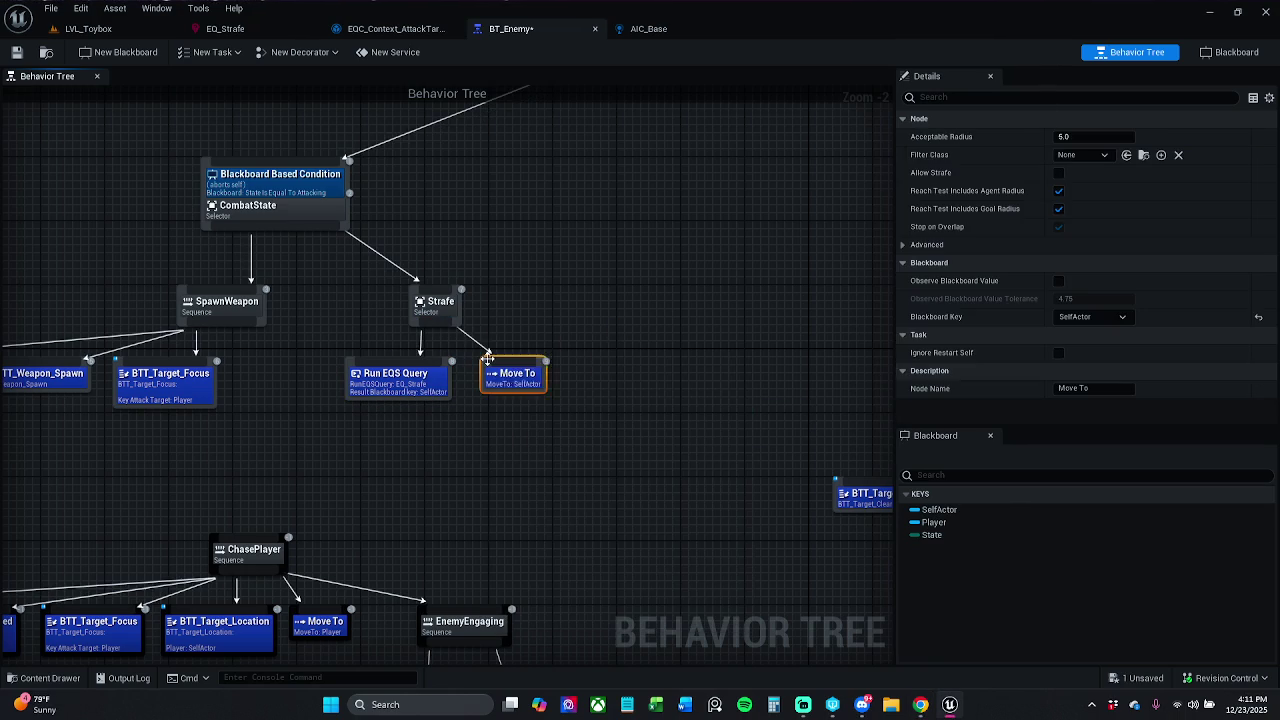
Nudge the Move To and Run EQS Query nodes slightly right to tidy the Strafe branch.
left_click(549, 325)
left_click_drag(528, 379, 540, 376)
left_click(384, 325)
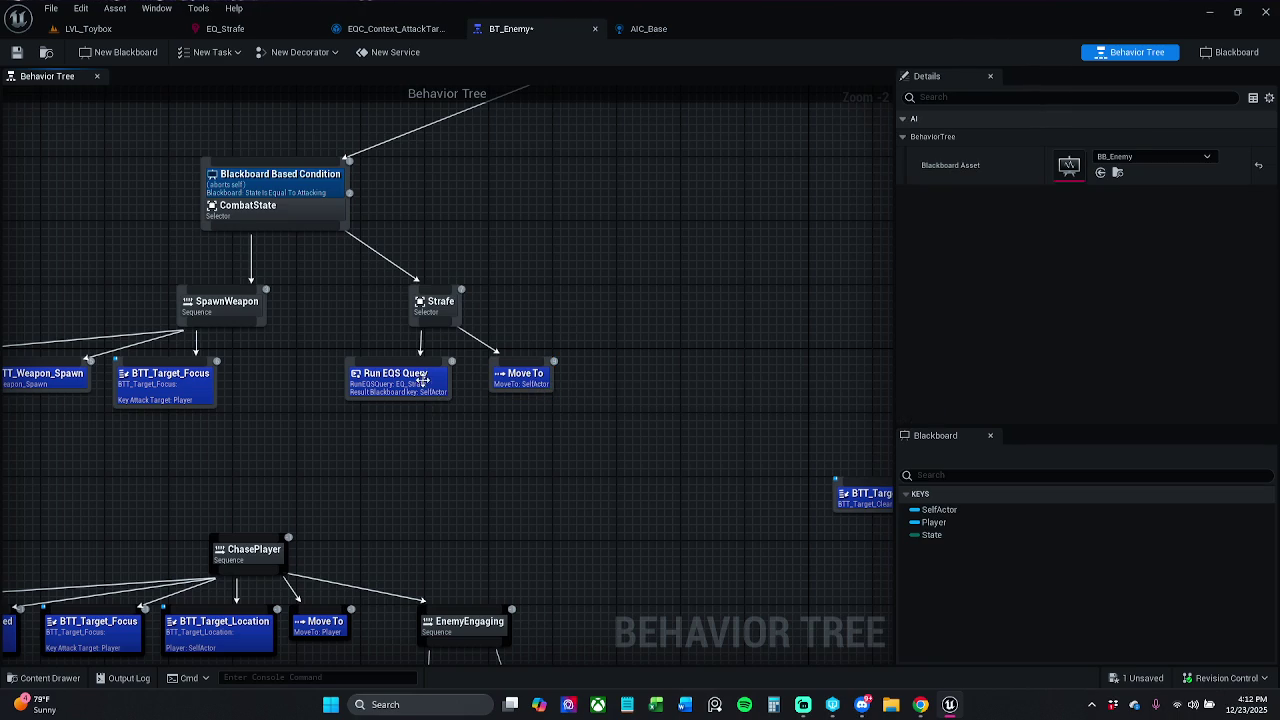
left_click_drag(395, 378, 403, 378)
left_click(529, 233)
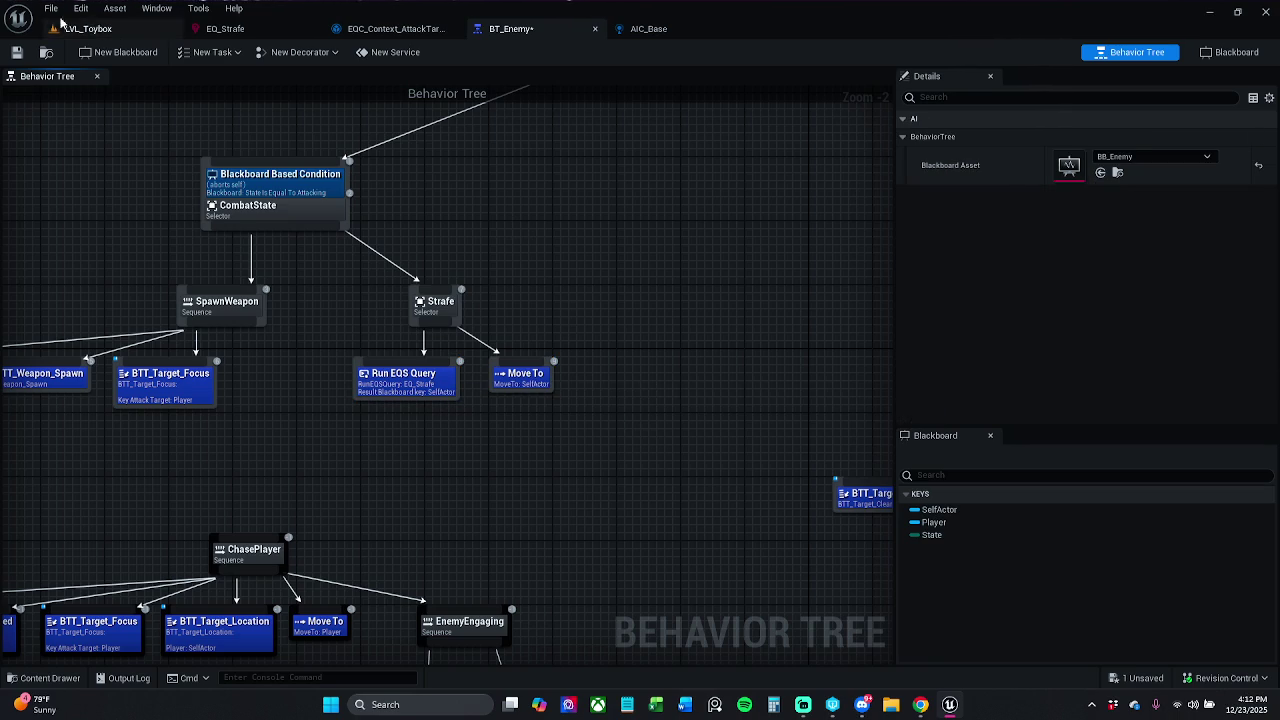
Save BT_Enemy and look over the File menu options.
left_click(16, 52)
left_click(52, 10)
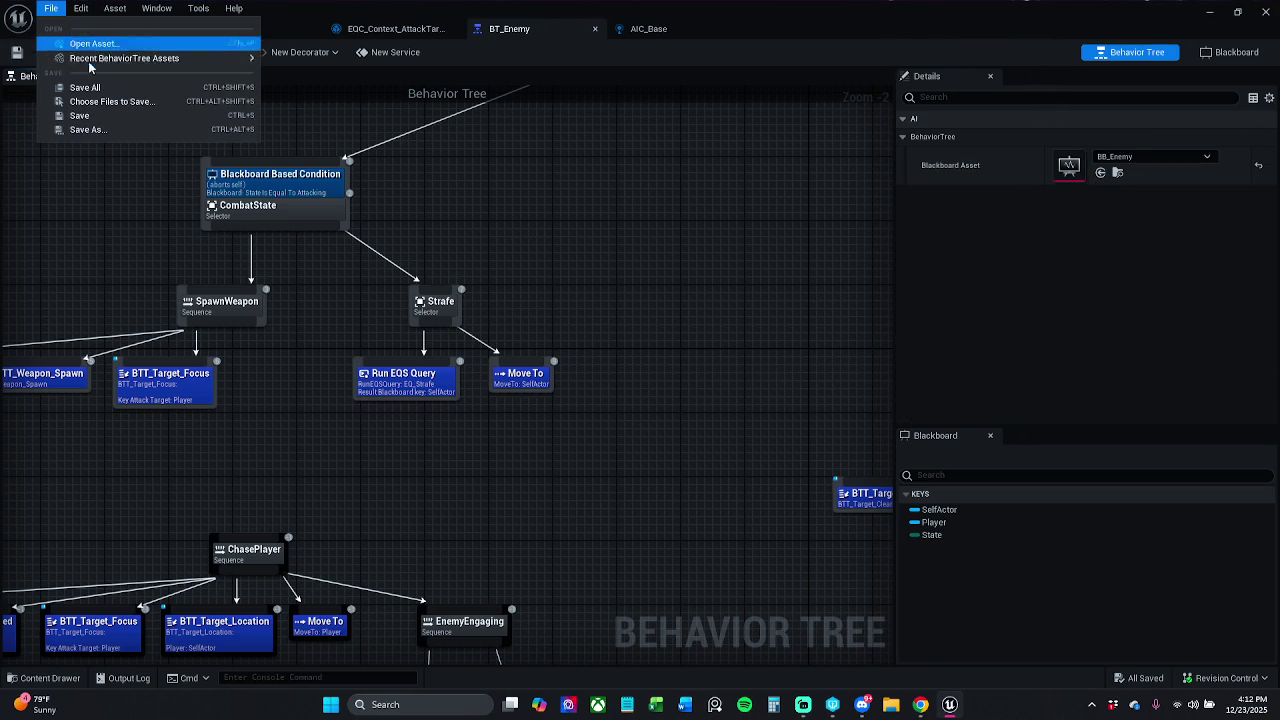
left_click(94, 86)
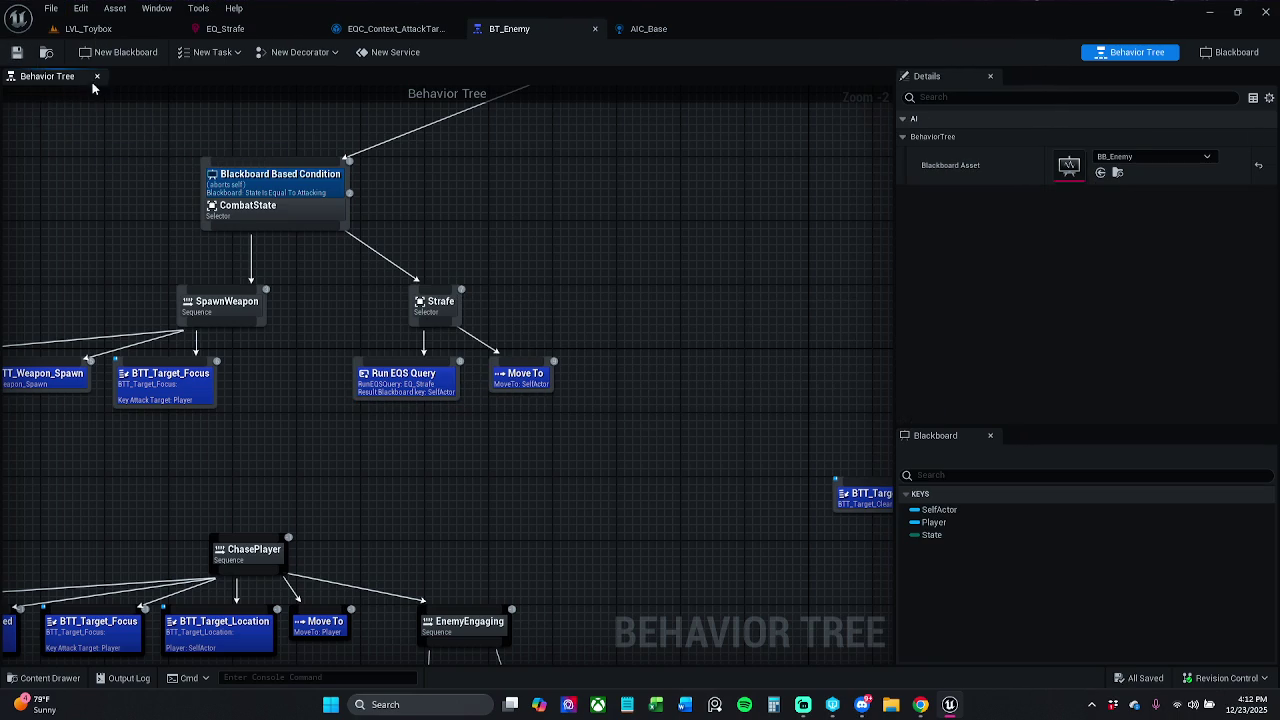
left_click(50, 10)
mouse_move(185, 58)
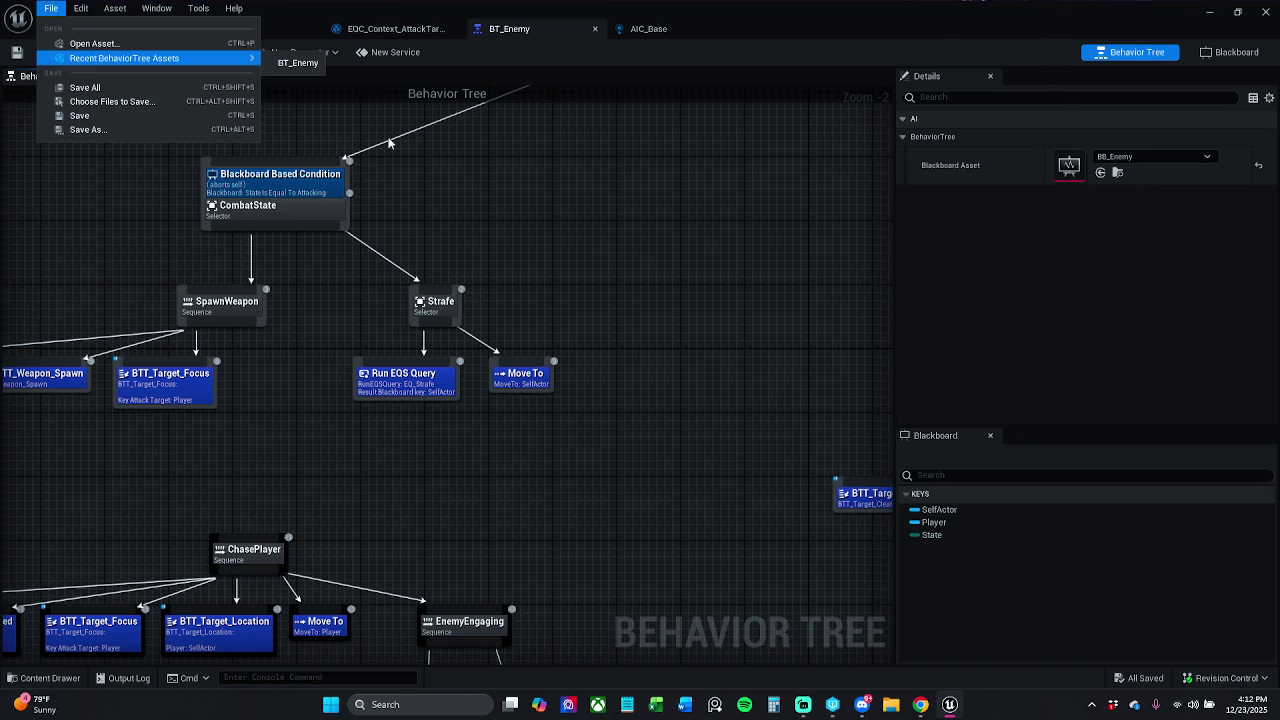
left_click(426, 153)
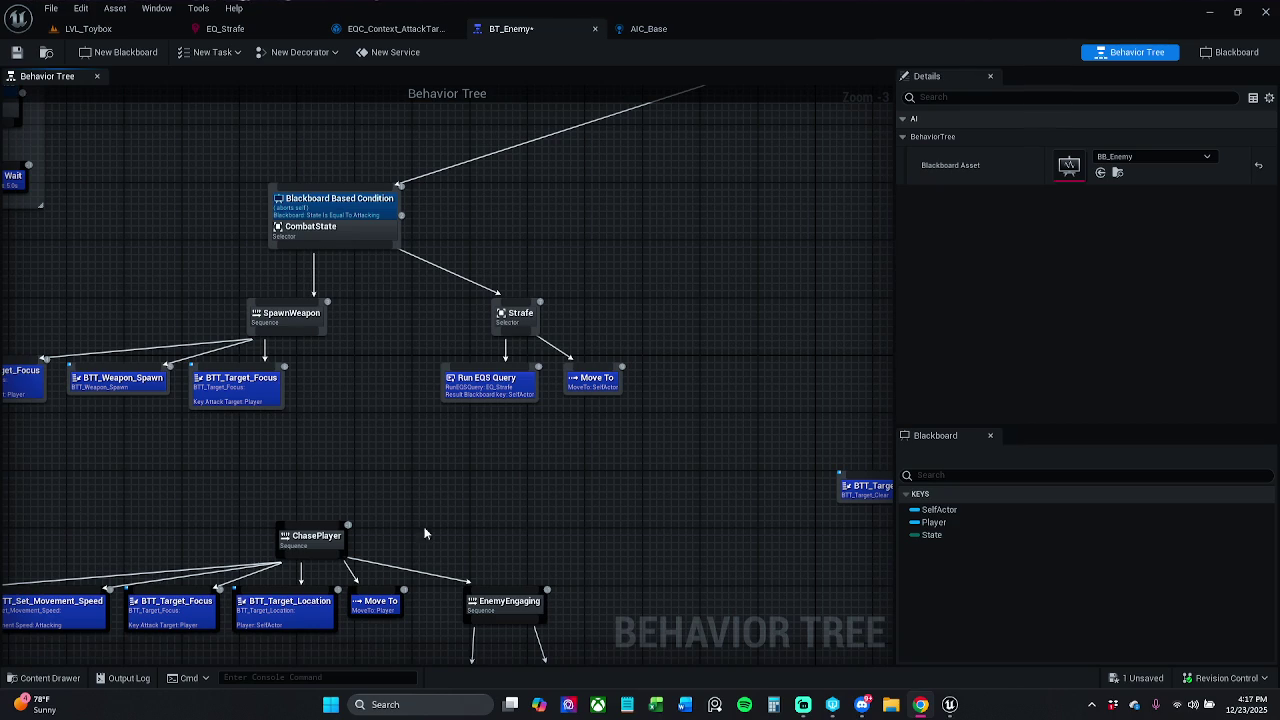
Select the Run EQS Query node under Strafe to view its settings.
left_click(500, 390)
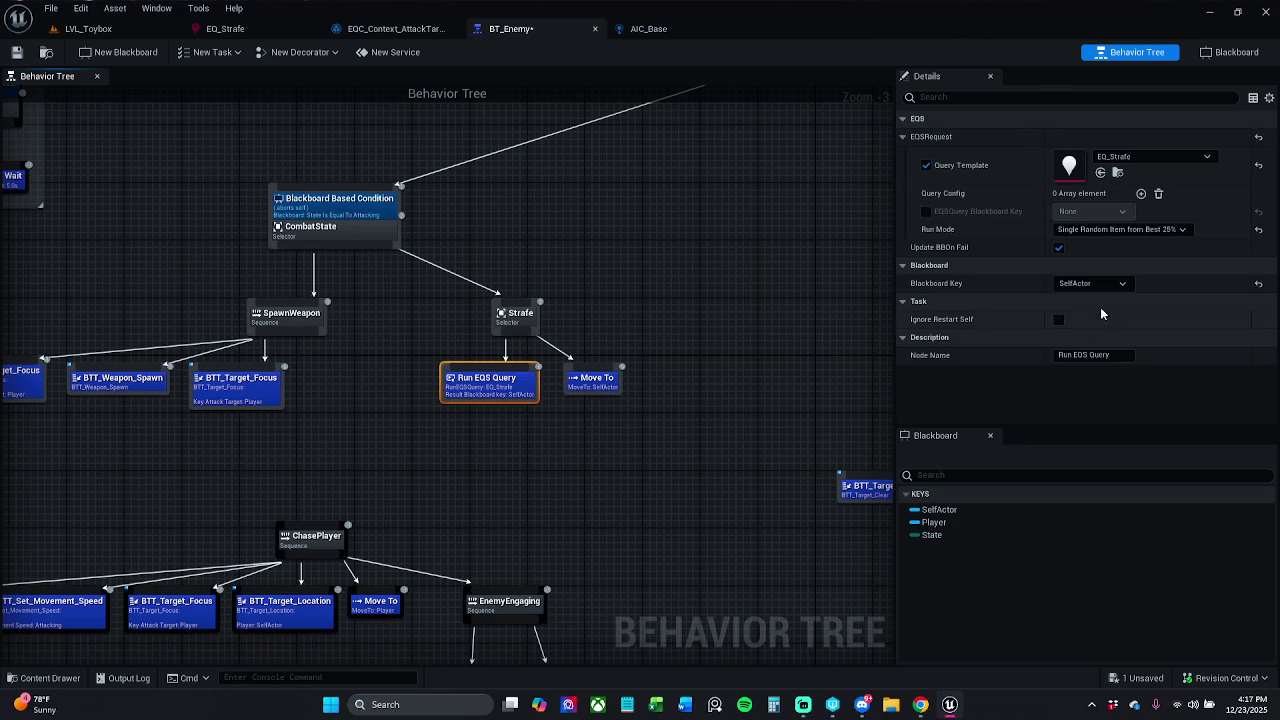
Confirm Run EQS Query keeps its run mode and SelfActor result key, then view EQ_Strafe.
left_click(1107, 230)
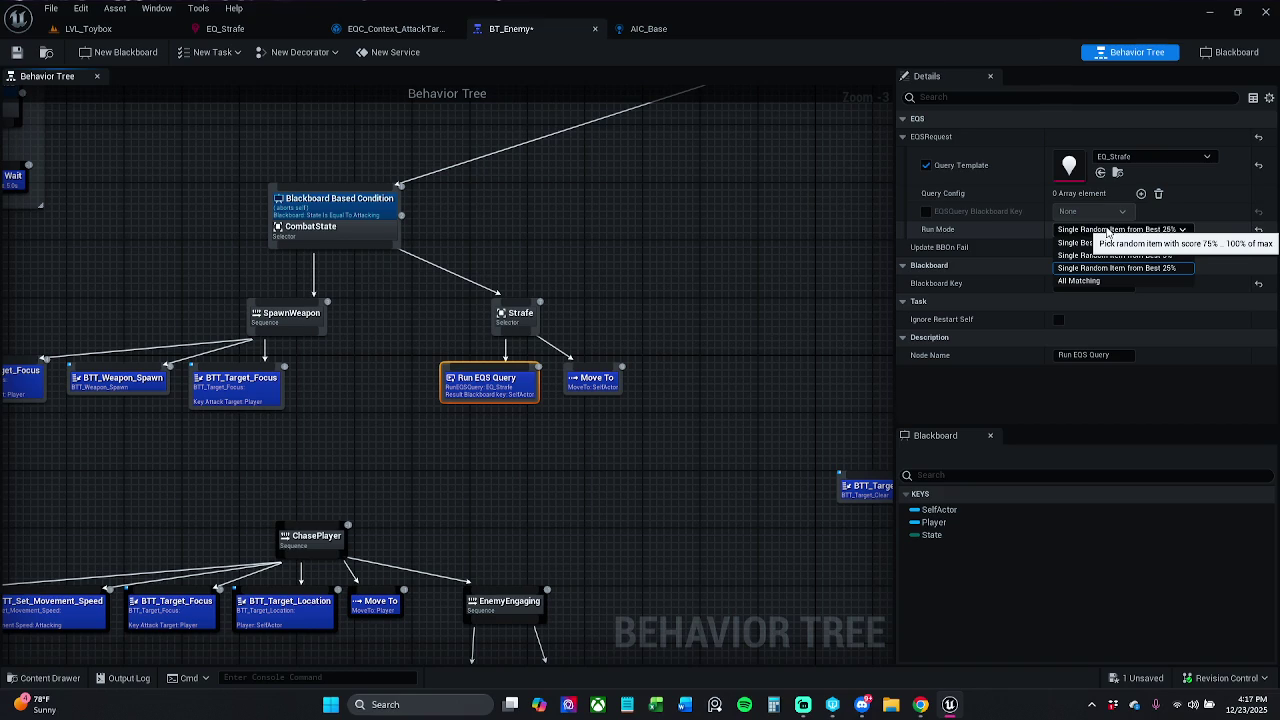
left_click(1107, 232)
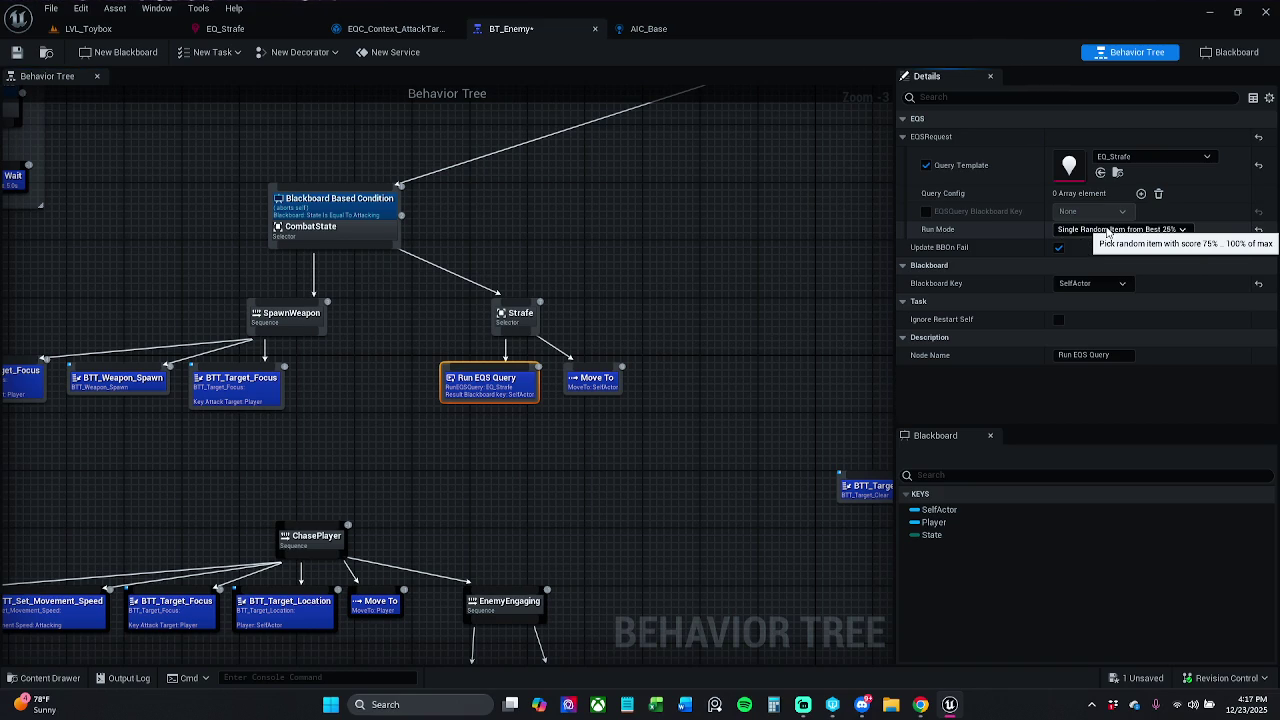
left_click(1113, 283)
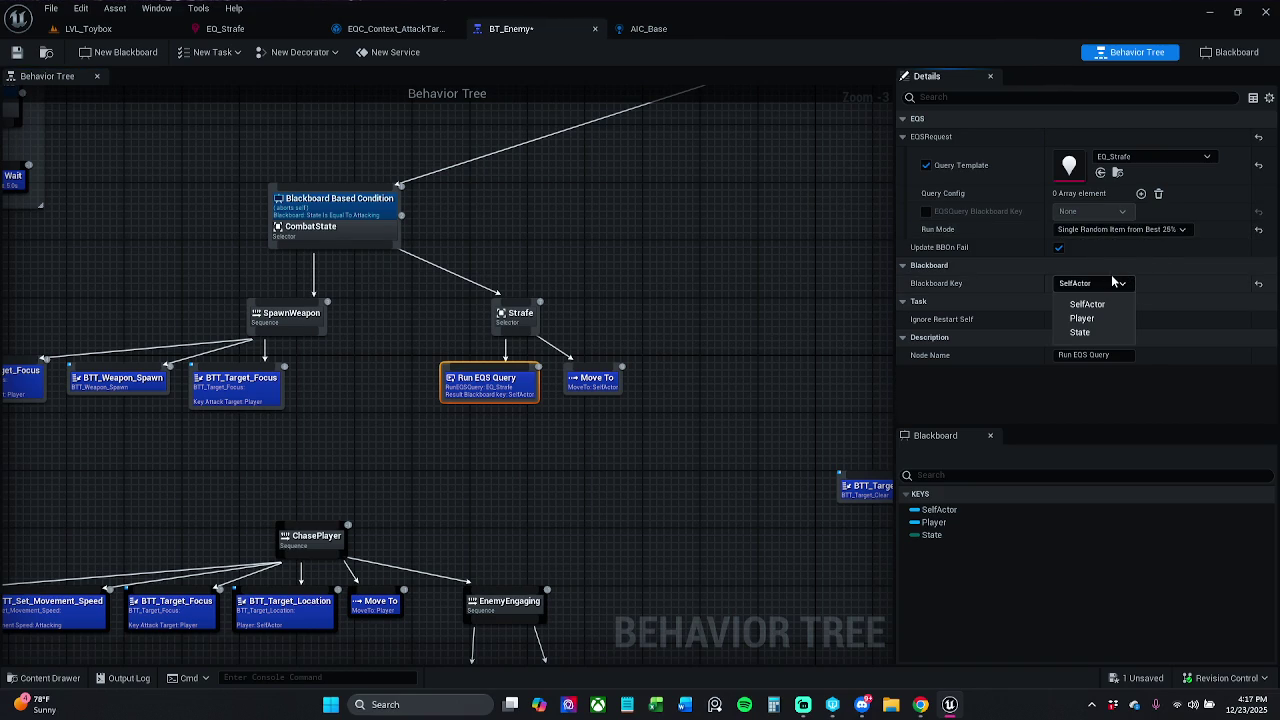
left_click(1113, 283)
left_click(226, 31)
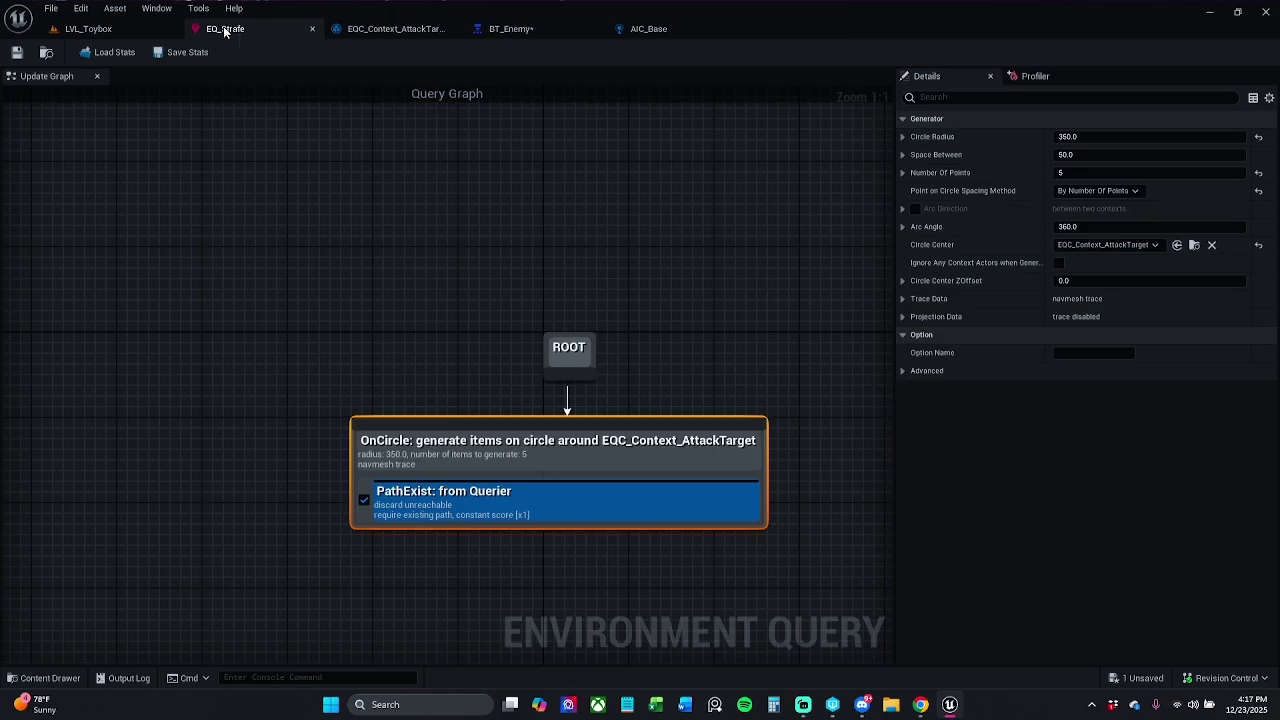
Inspect the EQ_Strafe query graph, Profiler and Details, then return to BT_Enemy.
left_click_drag(491, 294, 491, 229)
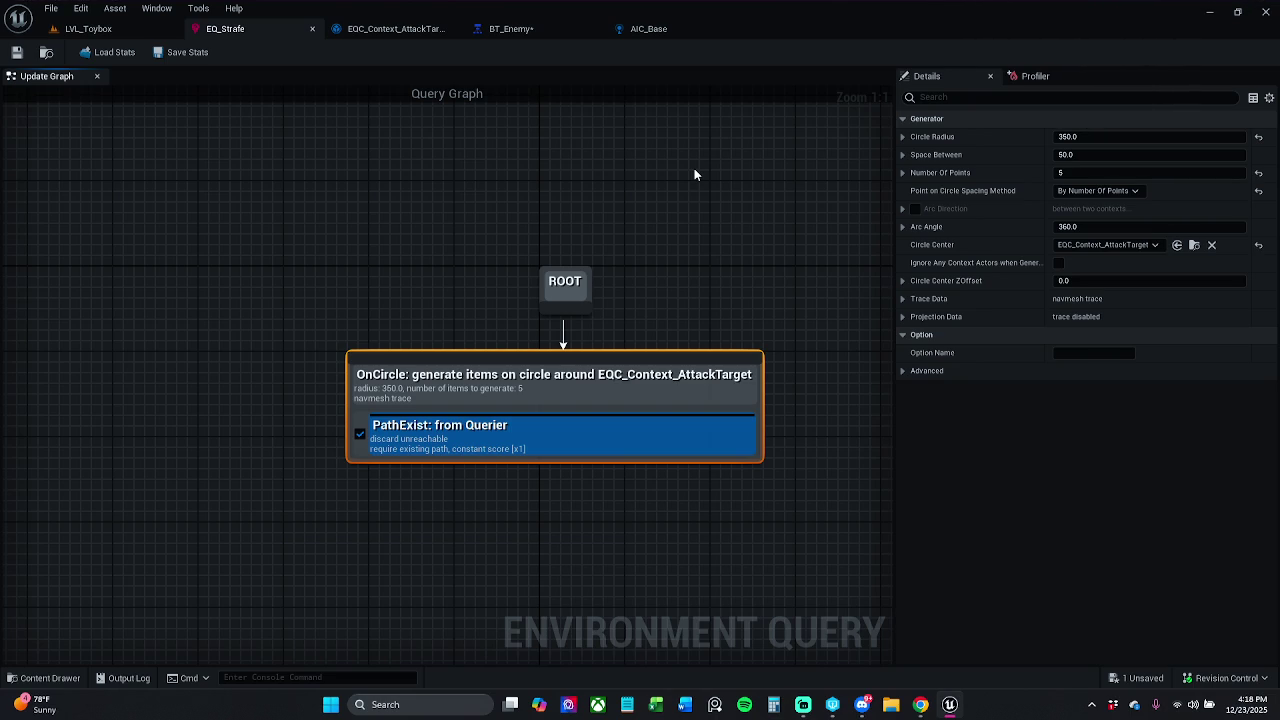
left_click(1033, 80)
left_click(926, 80)
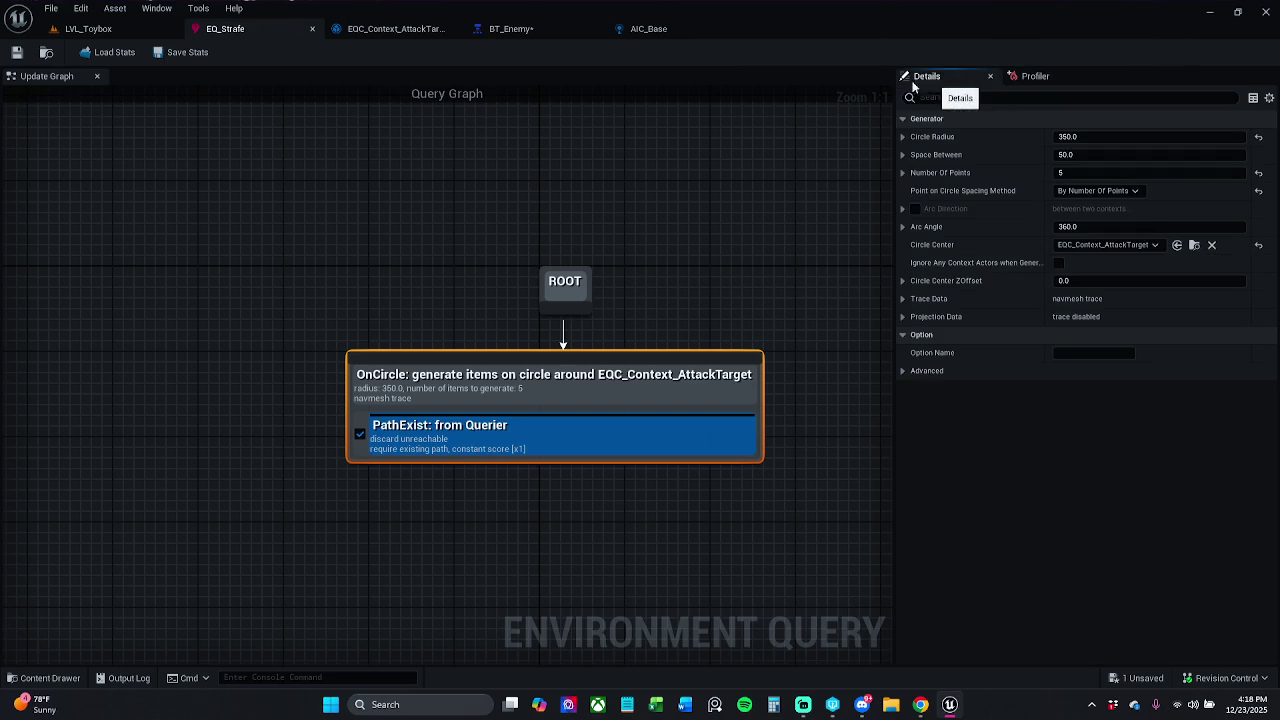
left_click(511, 29)
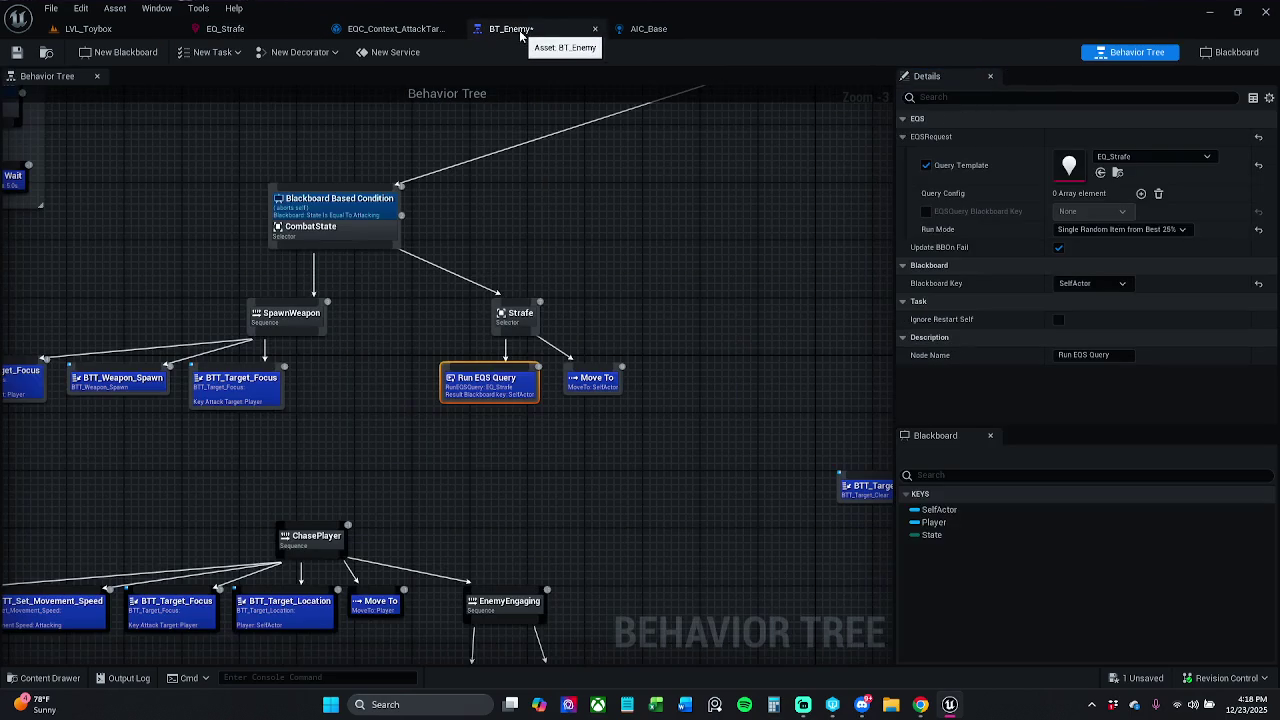
Clear the node selection and save BT_Enemy from the toolbar.
left_click(568, 216)
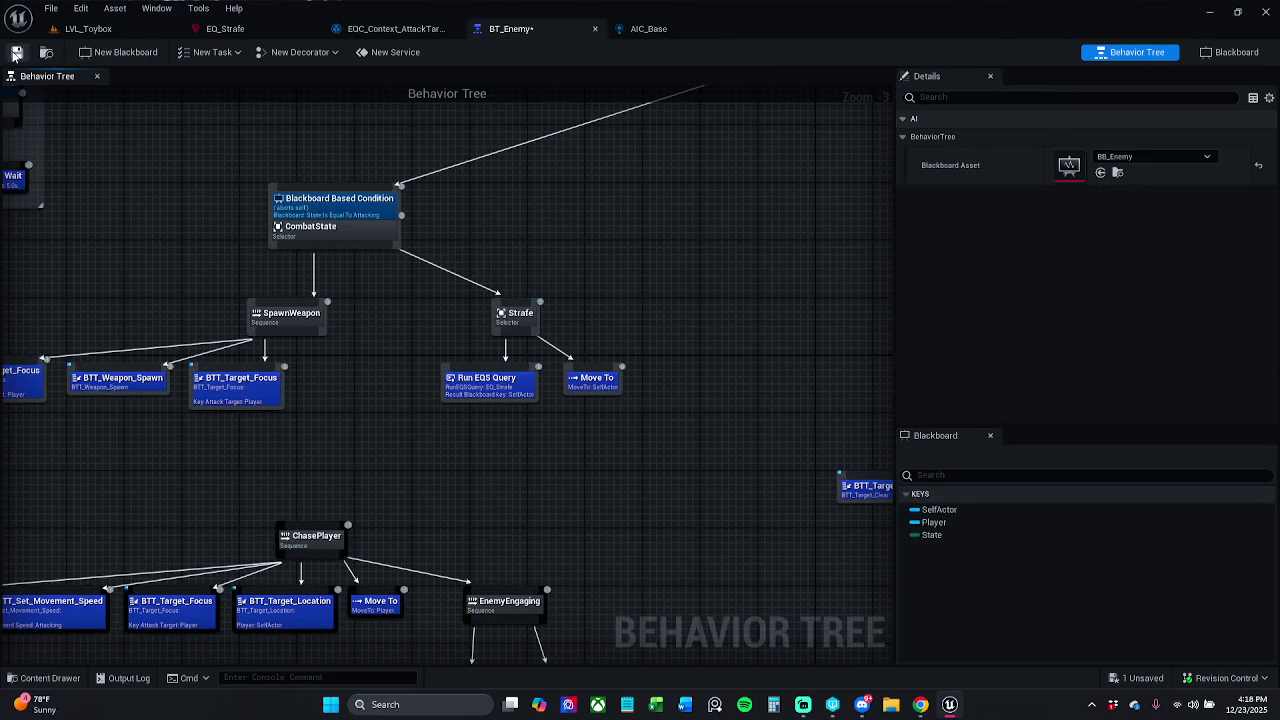
left_click(15, 54)
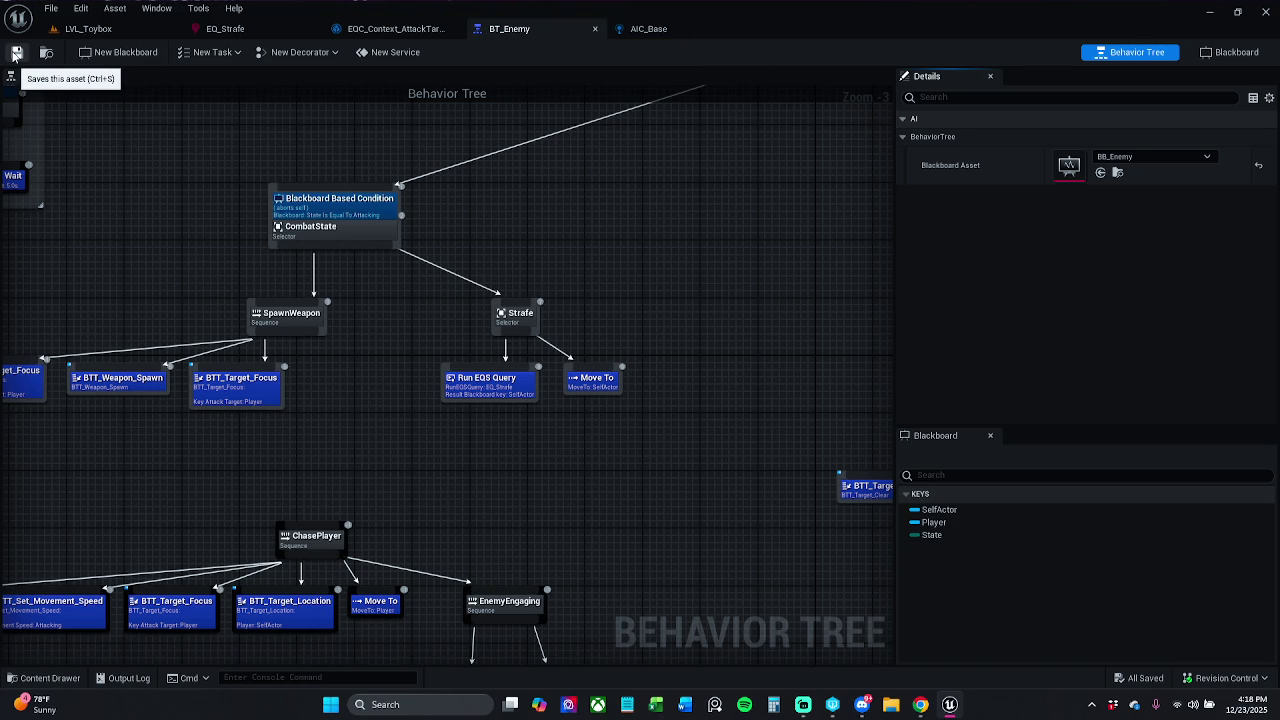